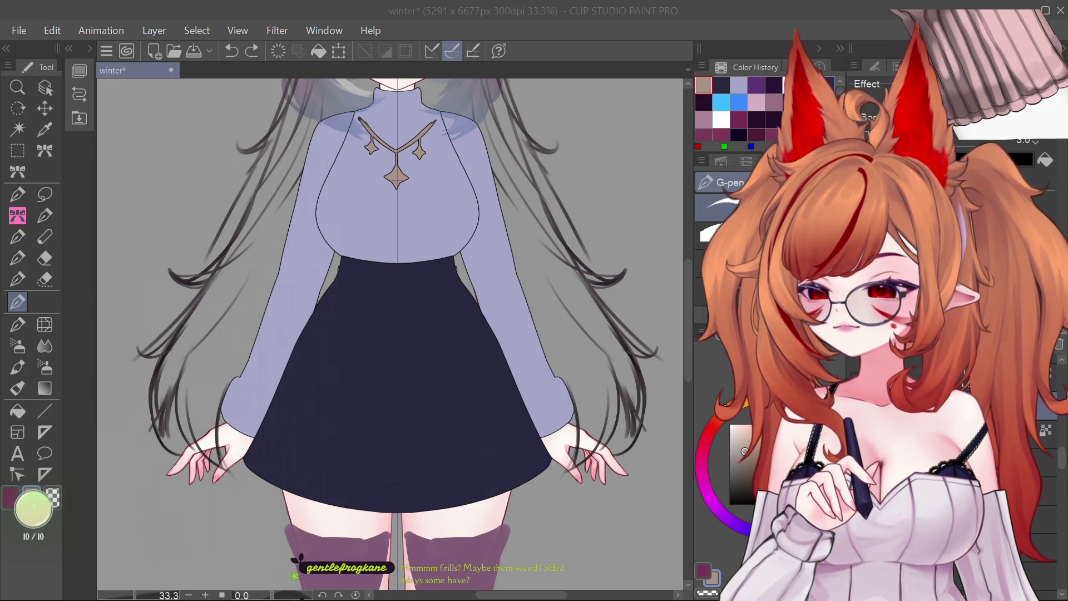
Step: Reveal the blue snowflake capelet and its white fur trim on the character
scroll(446, 421, "down", 3)
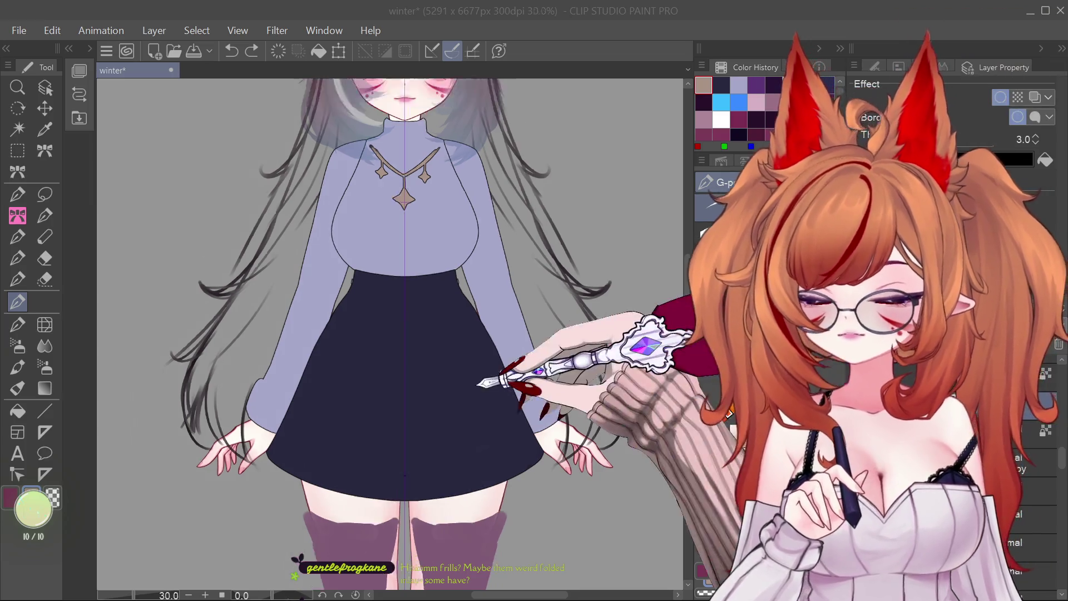
key("ctrl+z")
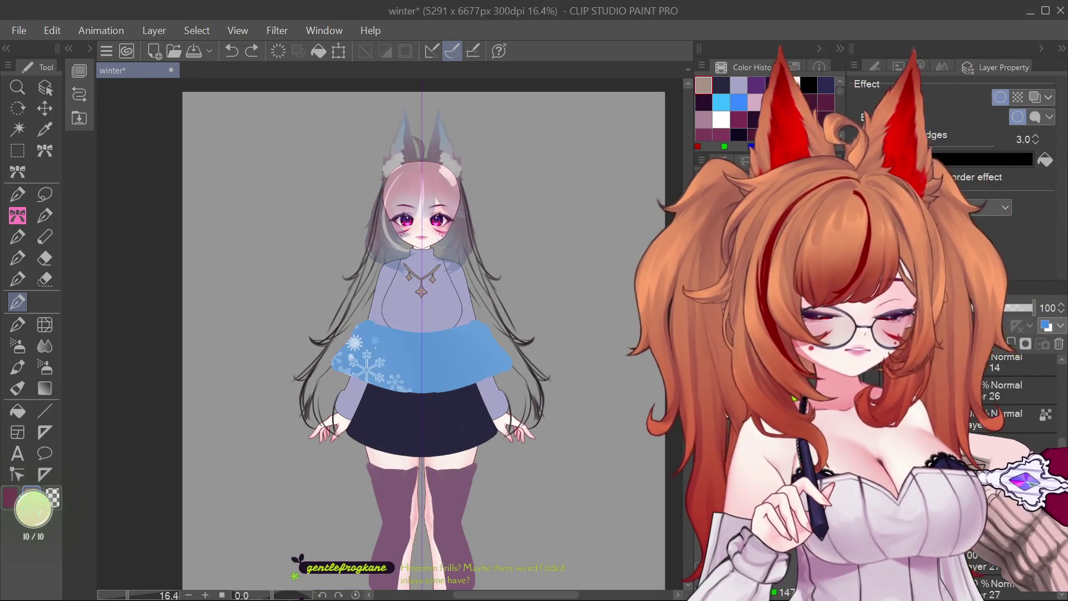
key("ctrl+z")
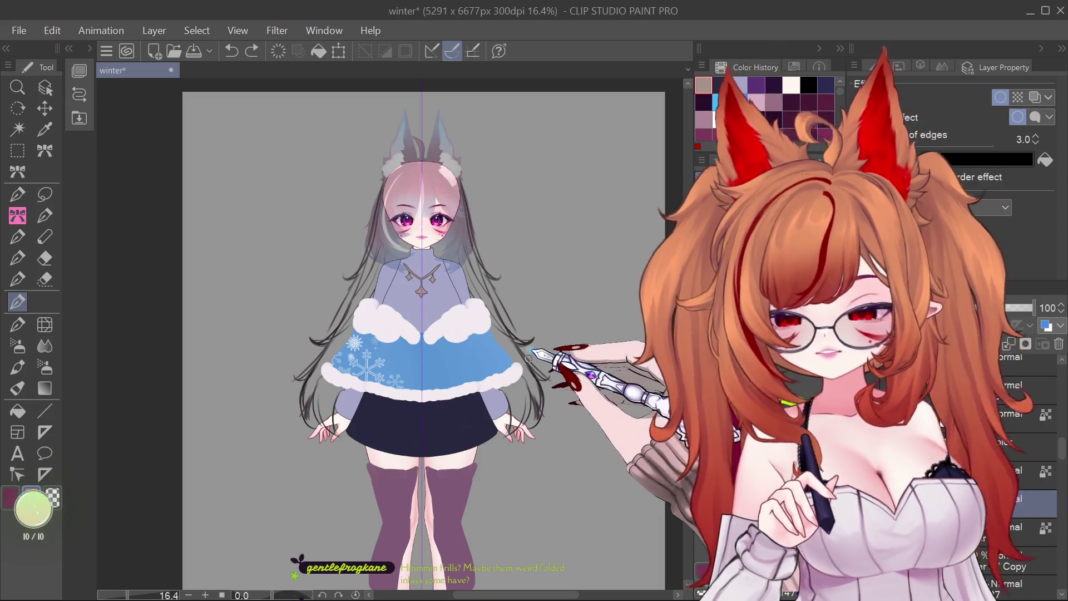
Step: Switch the ears to the grey fox ears and zoom out to see the whole figure
scroll(472, 349, "up", 2)
scroll(472, 349, "down", 2)
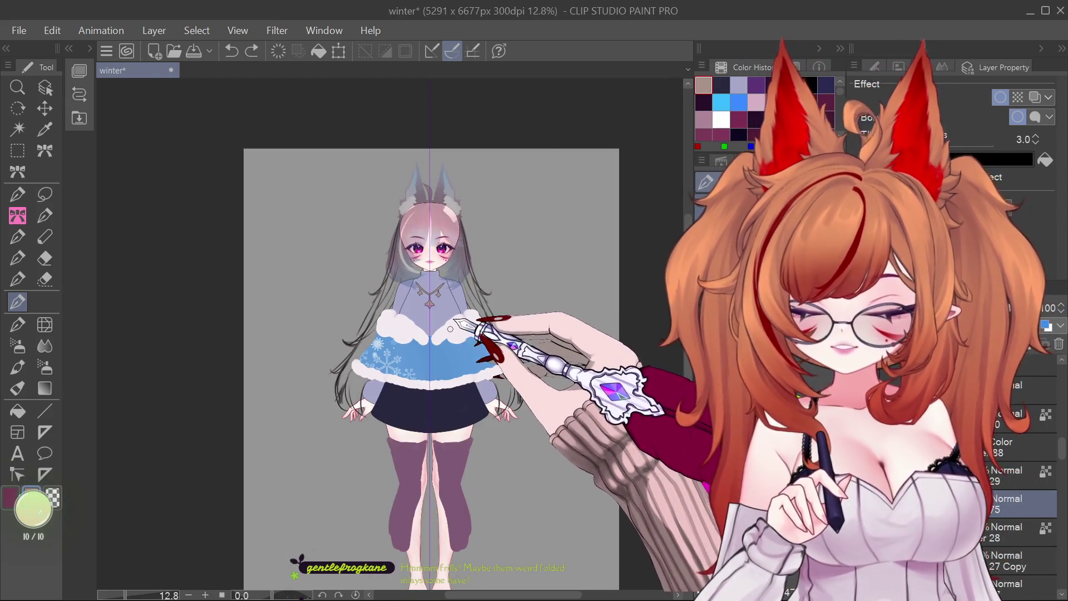
scroll(456, 312, "up", 4)
key("ctrl+z")
scroll(444, 300, "down", 3)
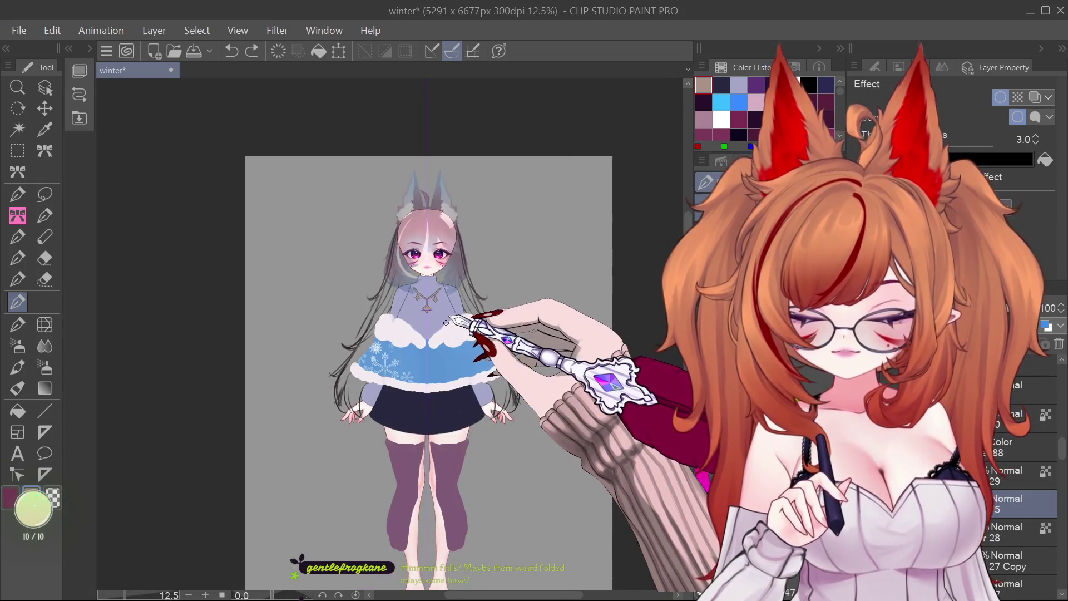
scroll(439, 307, "up", 2)
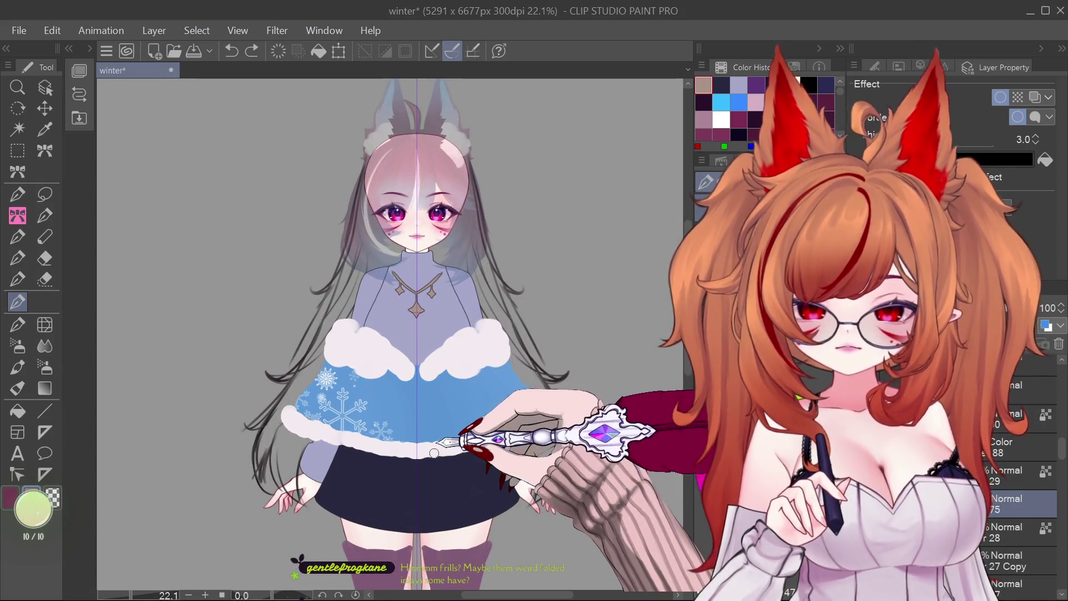
scroll(453, 441, "up", 1)
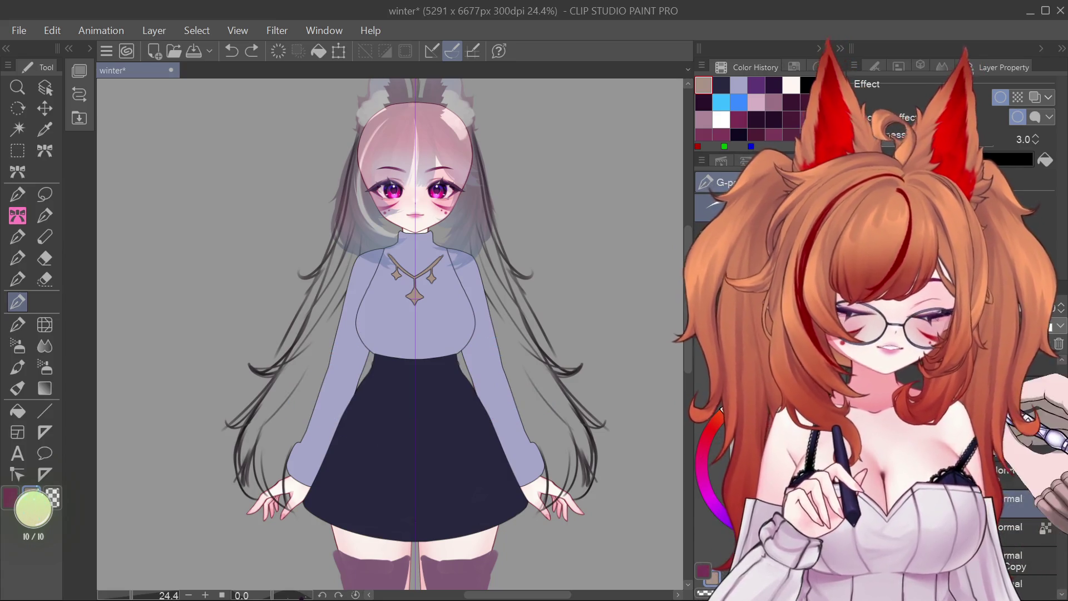
Step: Reshape the skirt into a fitted navy miniskirt with a side slit, comparing before and after with undo/redo
scroll(682, 251, "down", 3)
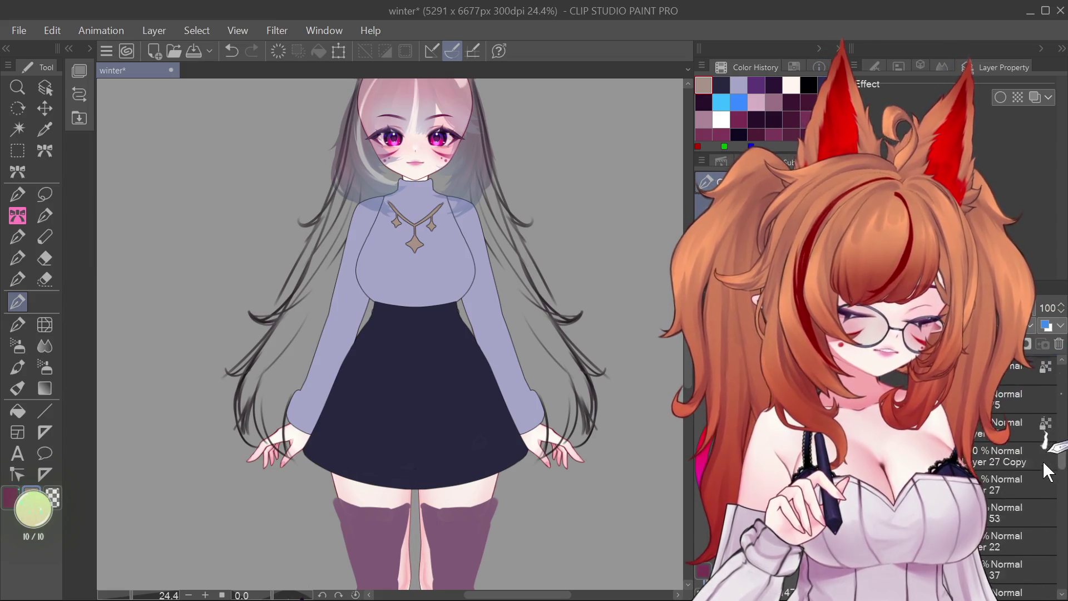
left_click(44, 88)
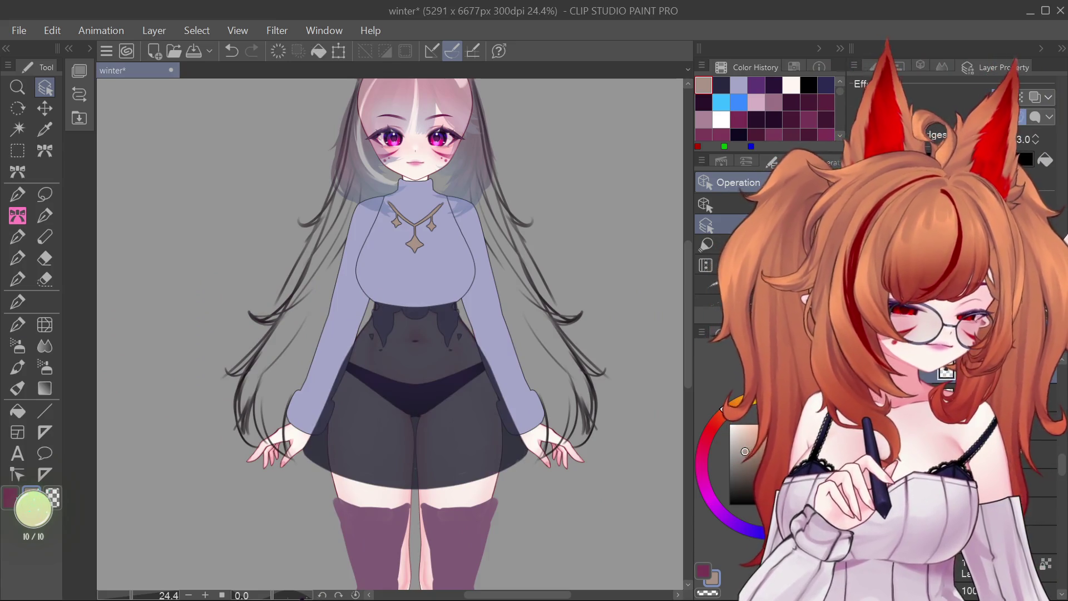
key("ctrl+z")
key("ctrl+y")
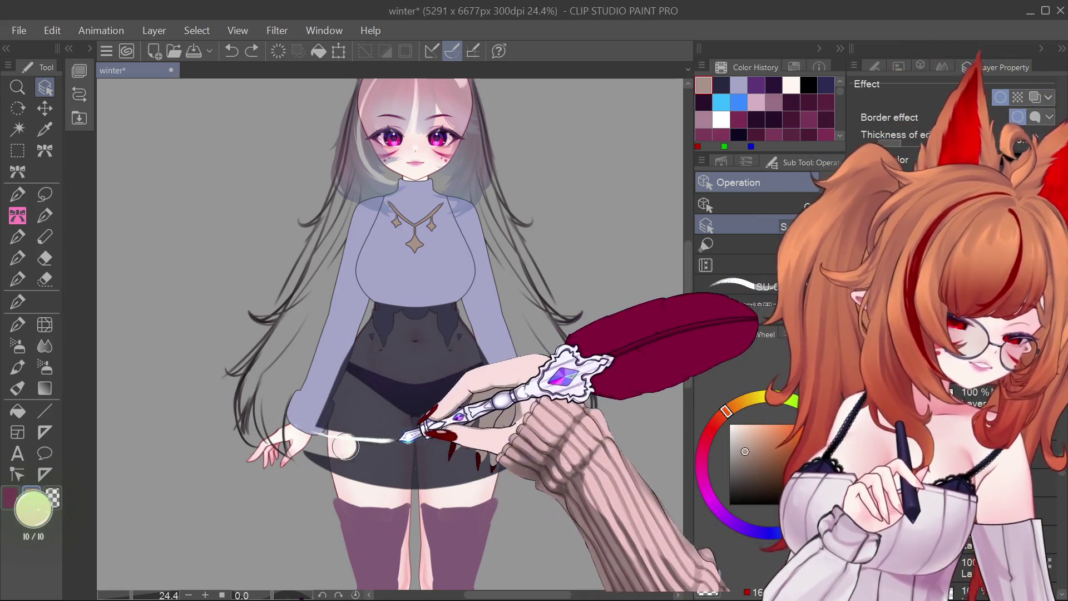
key("ctrl+z")
key("ctrl+z")
key("ctrl+y")
key("ctrl+z")
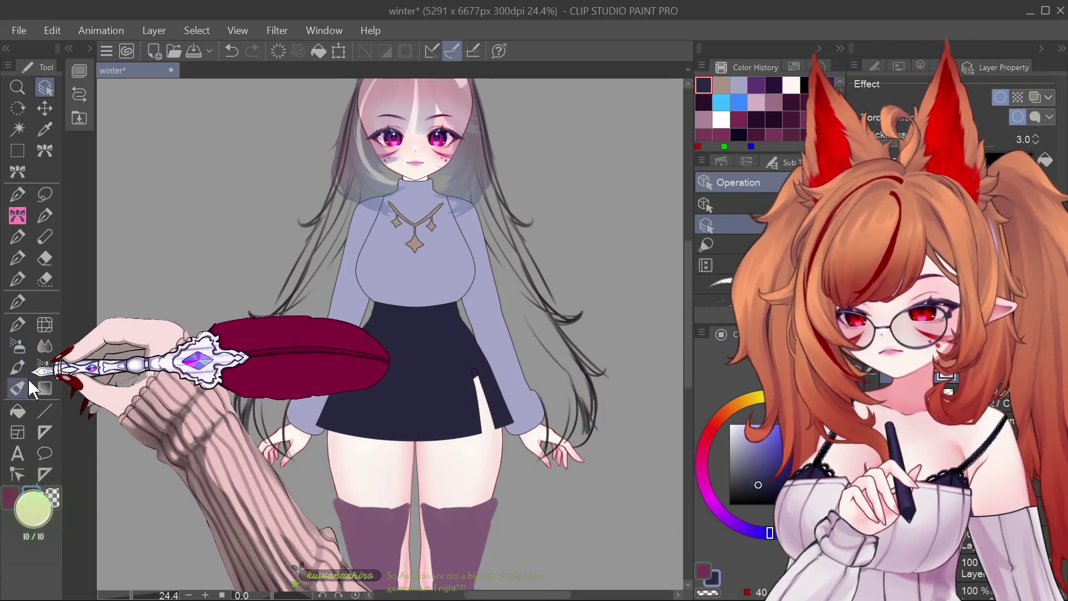
Step: Add a short white stroke and three highlight dots along the left sleeve edge with the G-pen
left_click(16, 305)
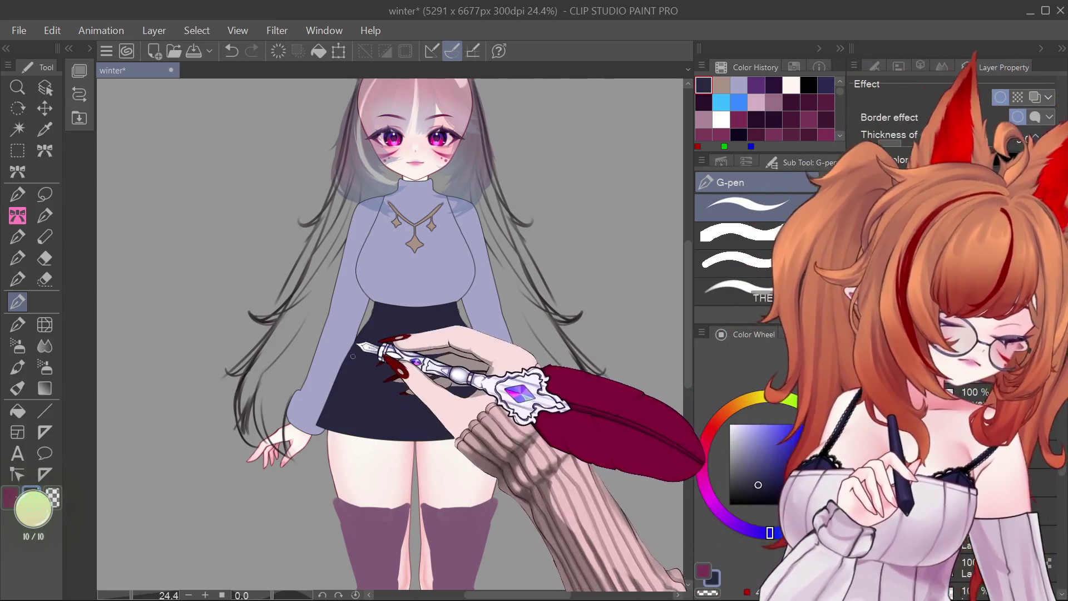
left_click_drag(340, 351, 333, 378)
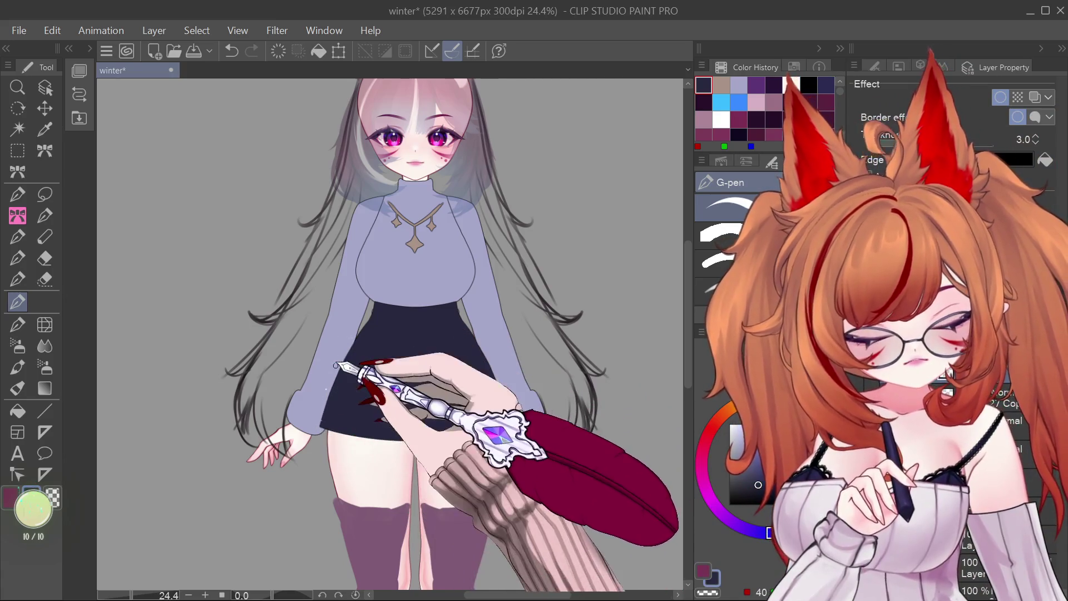
left_click(318, 384)
left_click(315, 409)
left_click(310, 448)
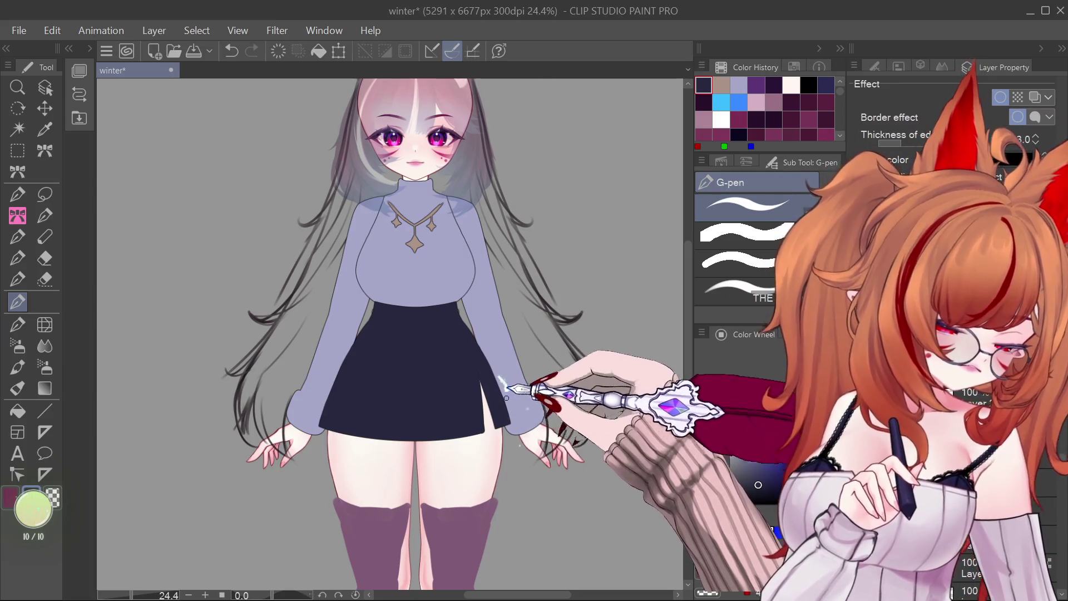
scroll(457, 337, "down", 5)
scroll(459, 356, "up", 5)
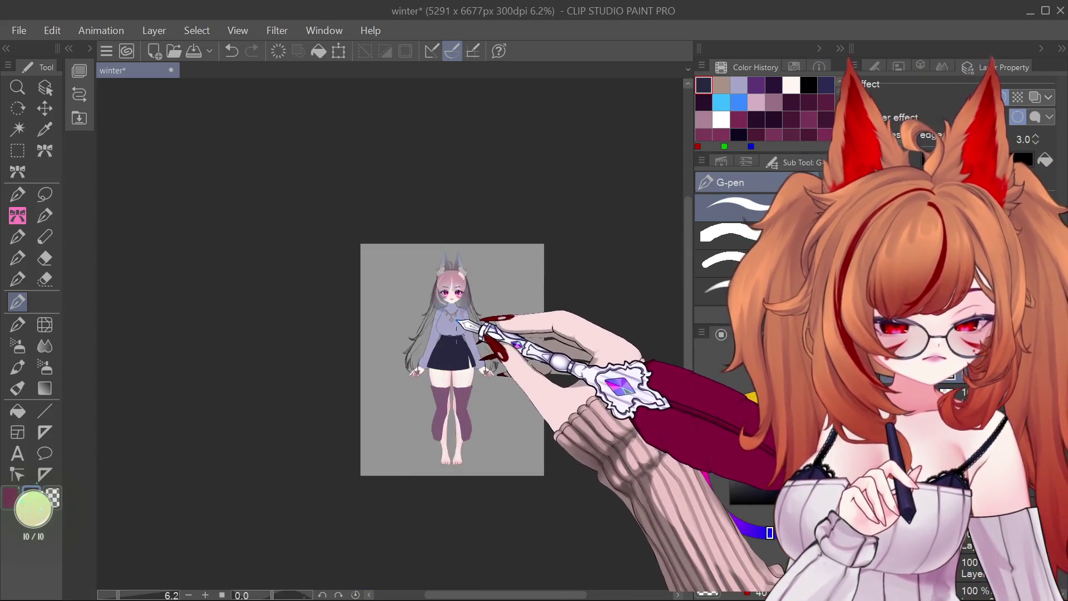
scroll(455, 364, "up", 3)
scroll(462, 363, "down", 3)
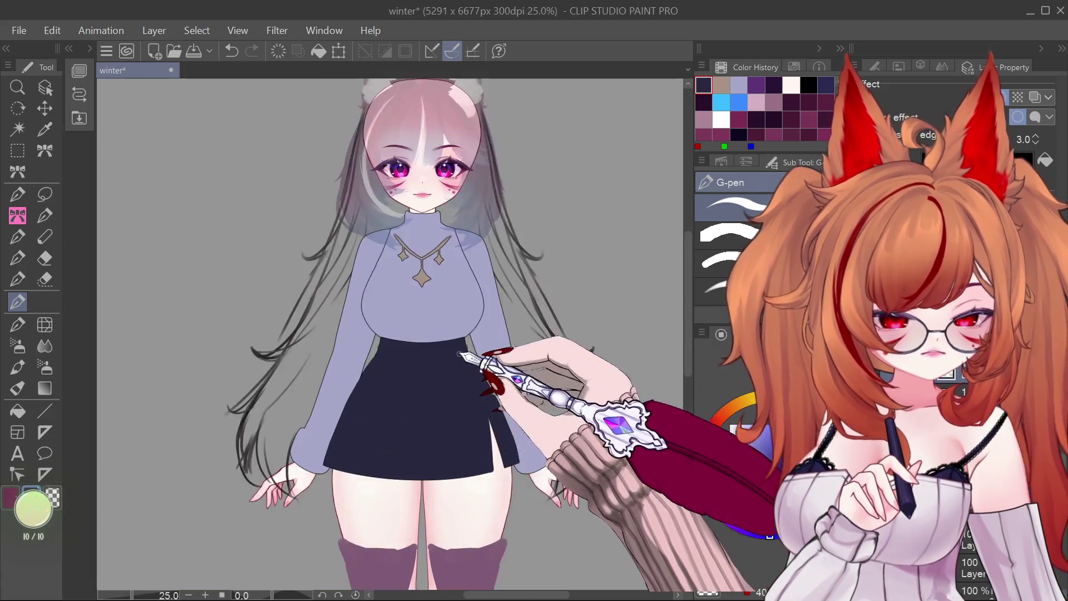
scroll(468, 363, "up", 4)
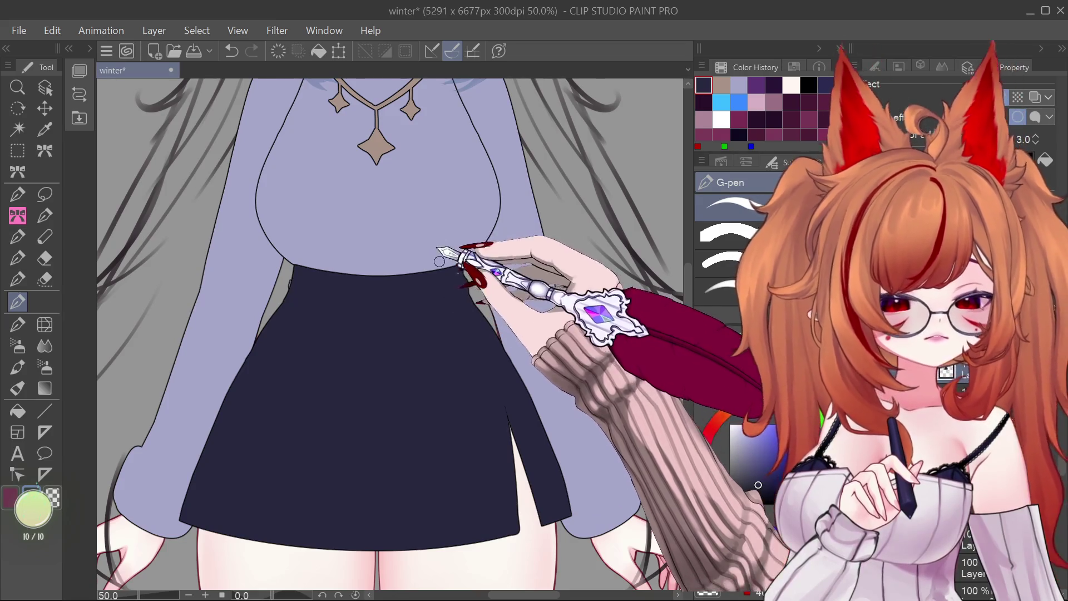
key("ctrl+z")
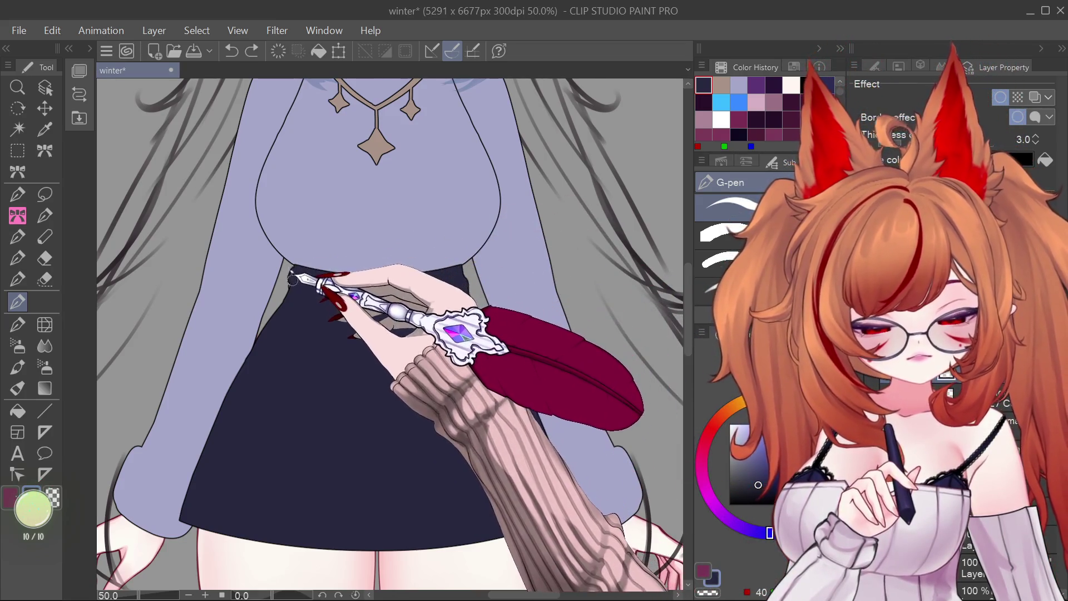
key("ctrl+y")
key("ctrl+z")
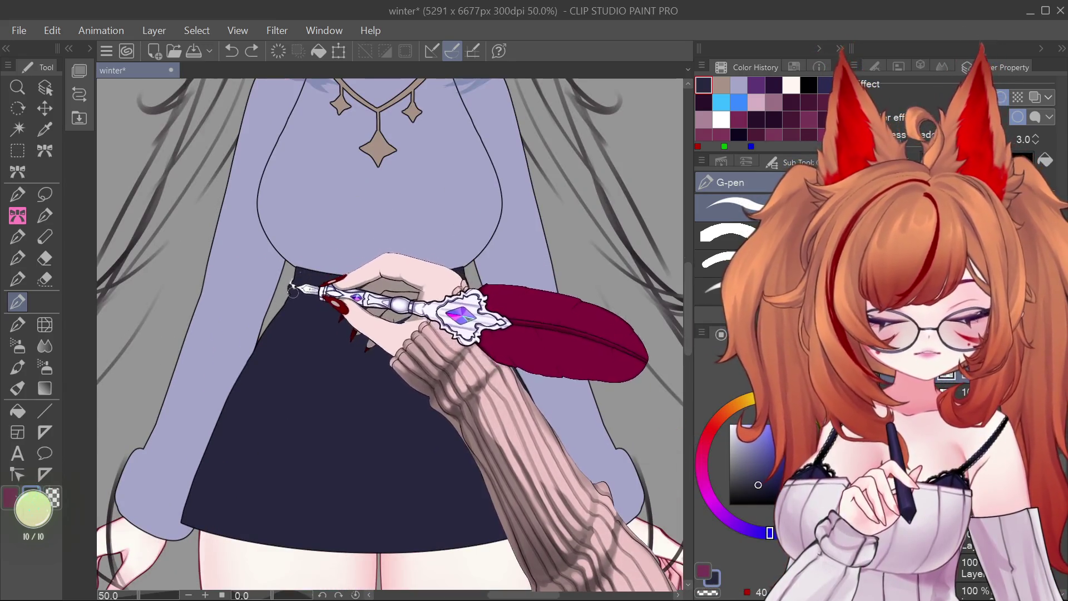
key("ctrl+y")
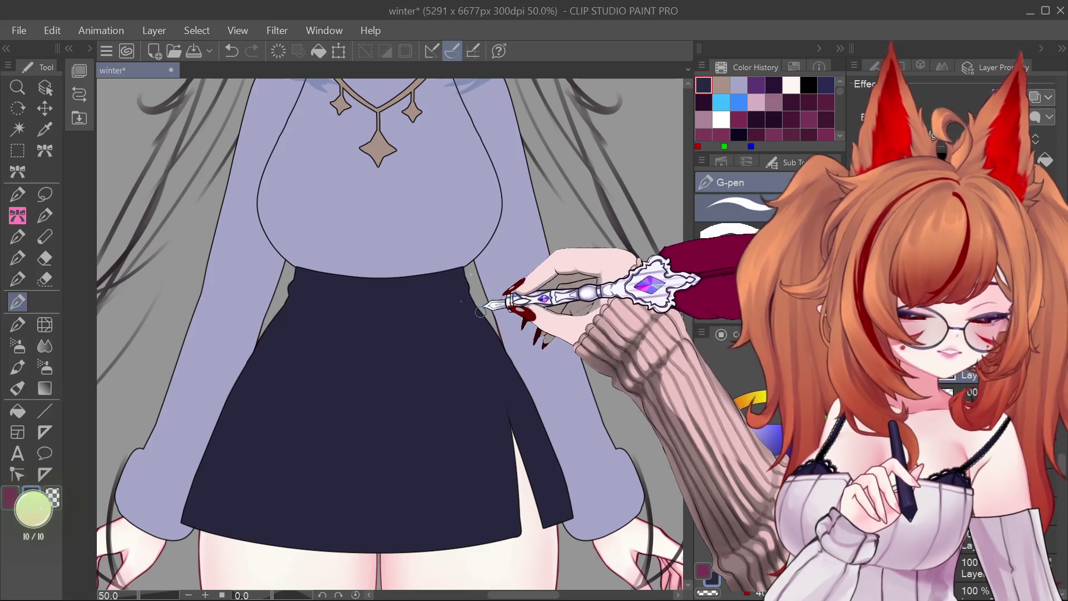
scroll(466, 301, "down", 2)
scroll(441, 338, "up", 2)
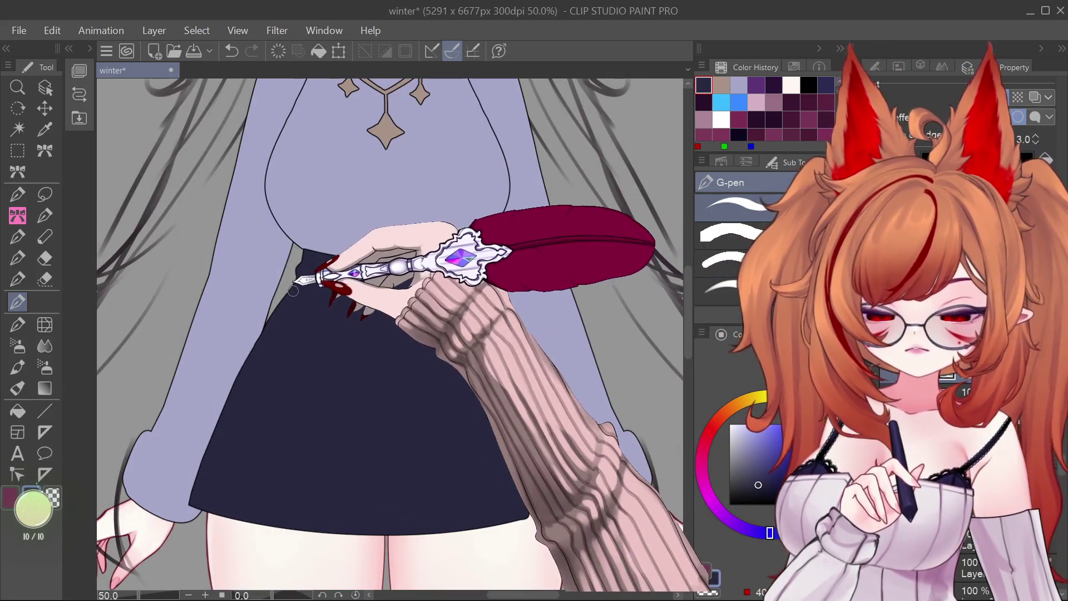
key("ctrl+z")
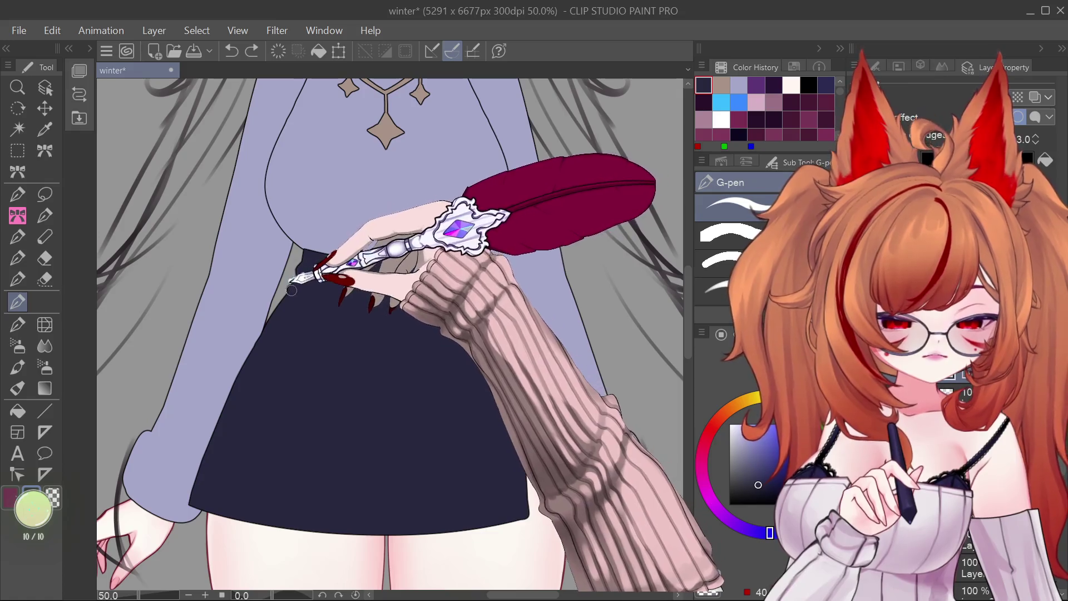
key("ctrl+y")
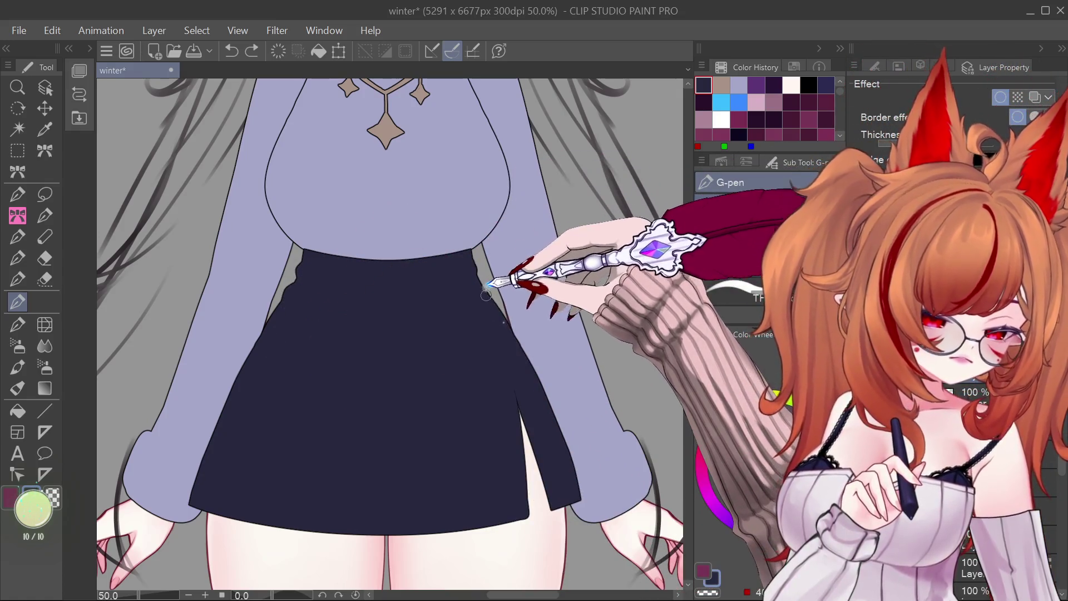
scroll(507, 325, "down", 1)
scroll(463, 351, "up", 1)
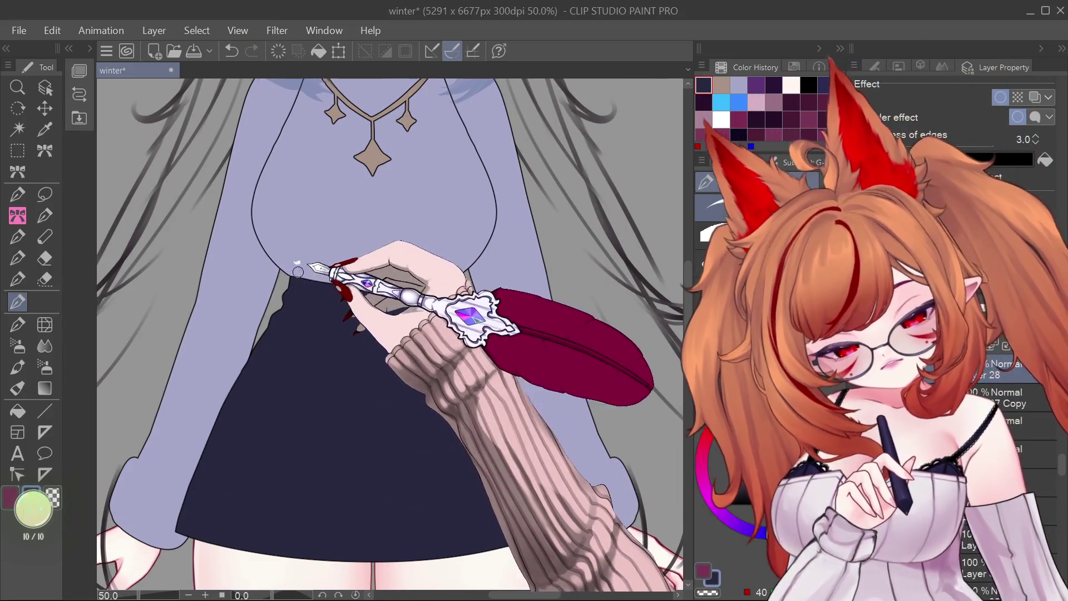
key("ctrl+z")
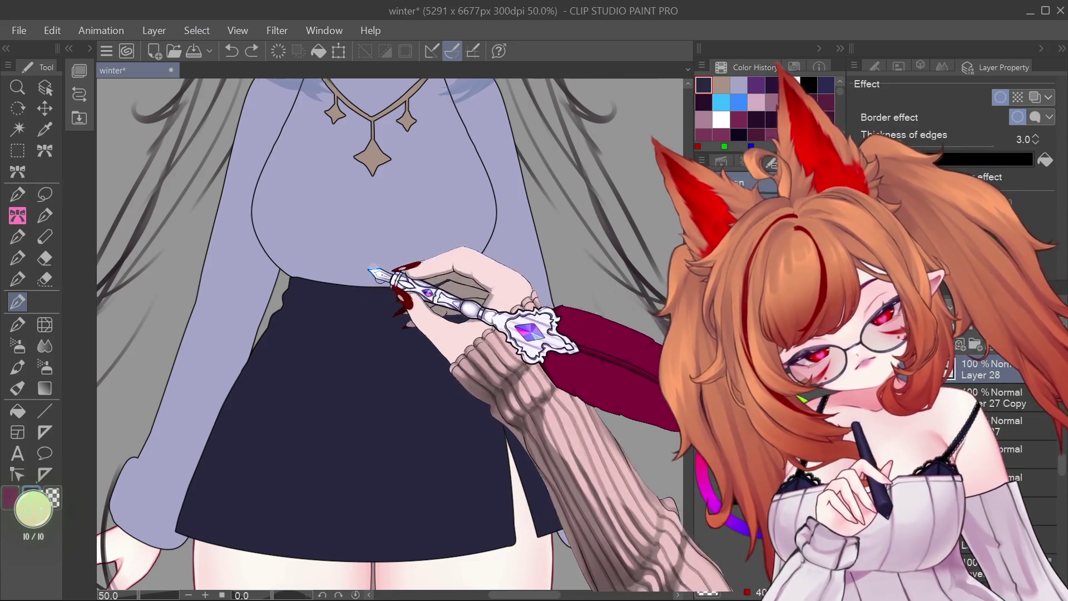
key("ctrl+y")
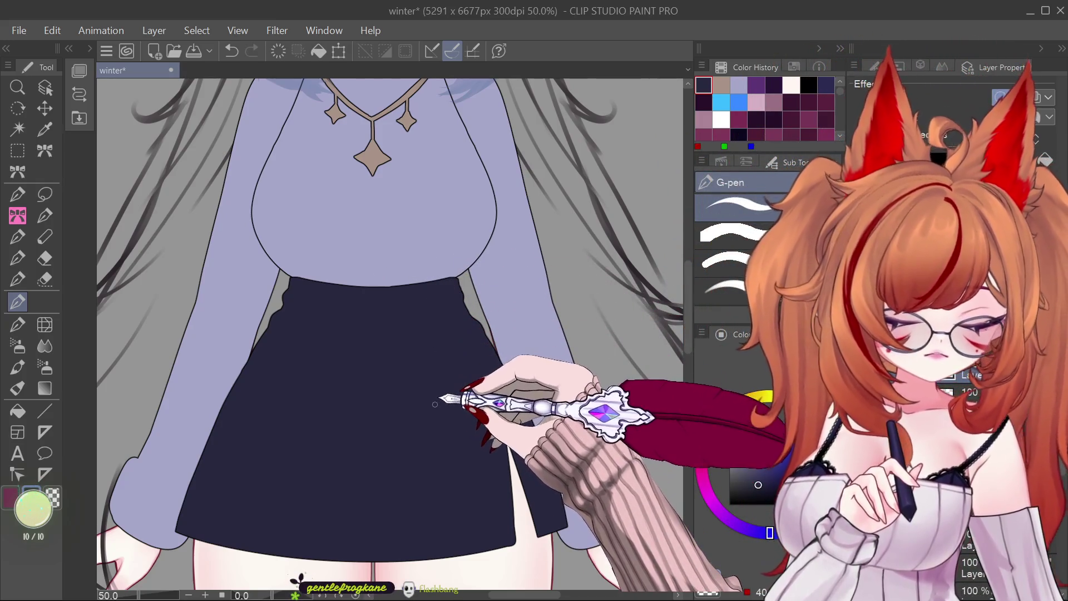
key("ctrl+z")
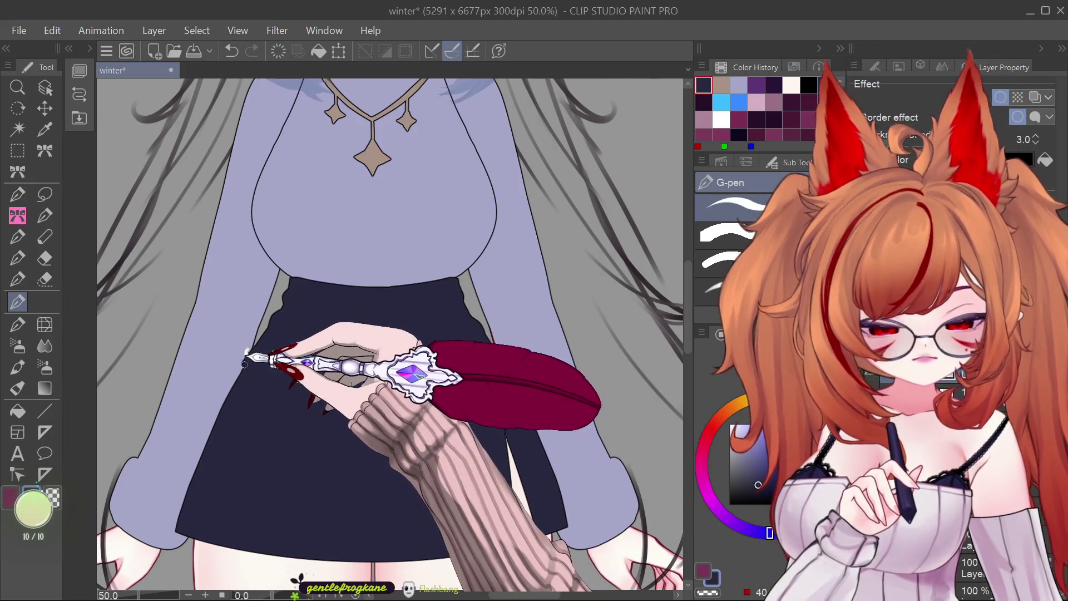
key("ctrl+y")
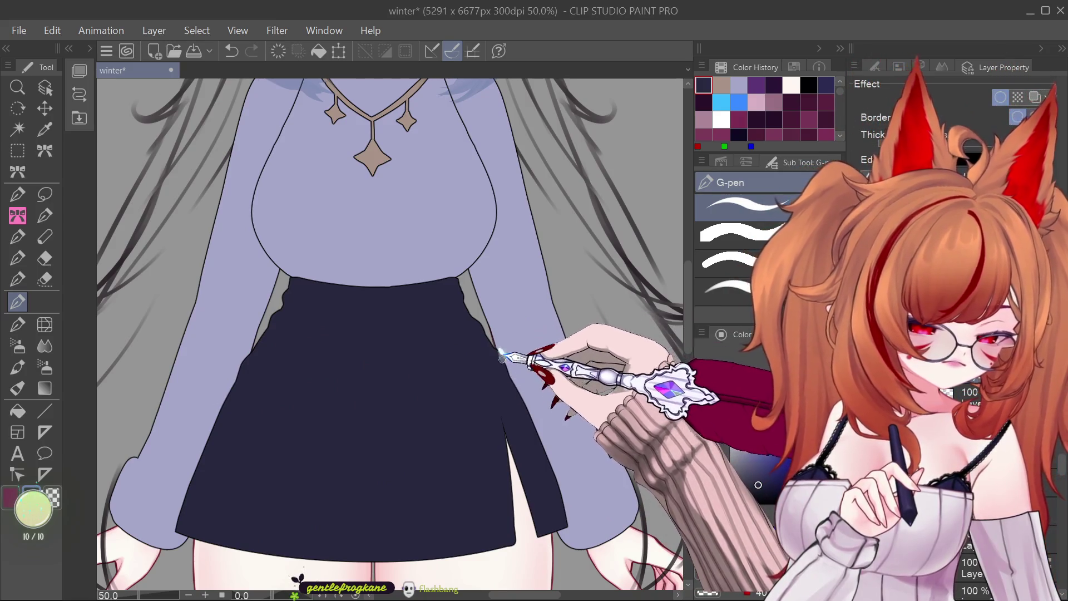
scroll(446, 370, "down", 3)
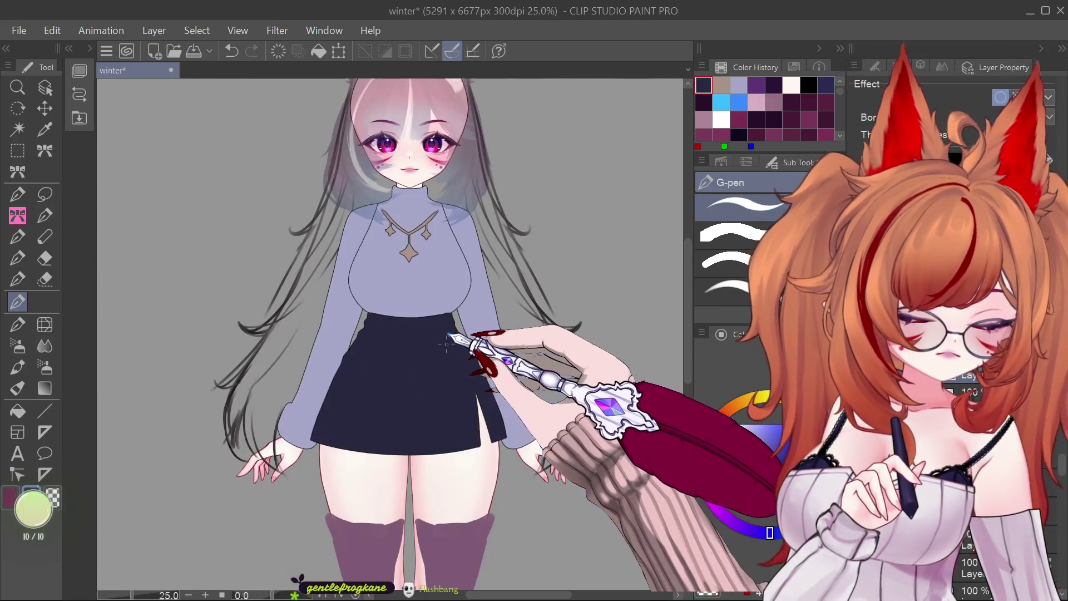
scroll(440, 362, "up", 3)
scroll(423, 343, "down", 1)
scroll(423, 344, "up", 1)
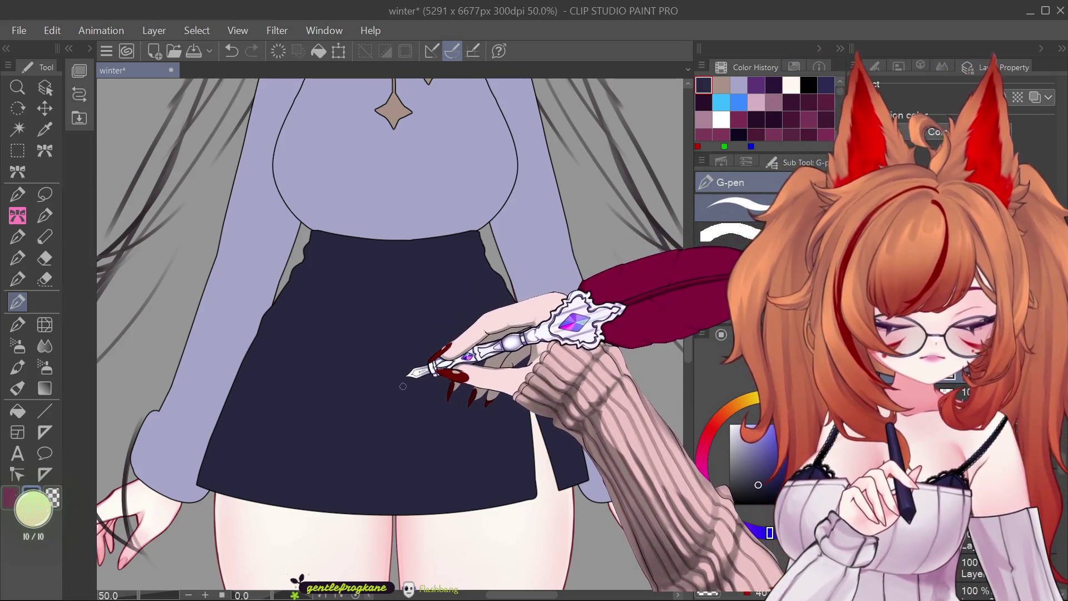
Step: Try the trim line down the skirt's left side with the fur brush, undoing unclean strokes
left_click(17, 217)
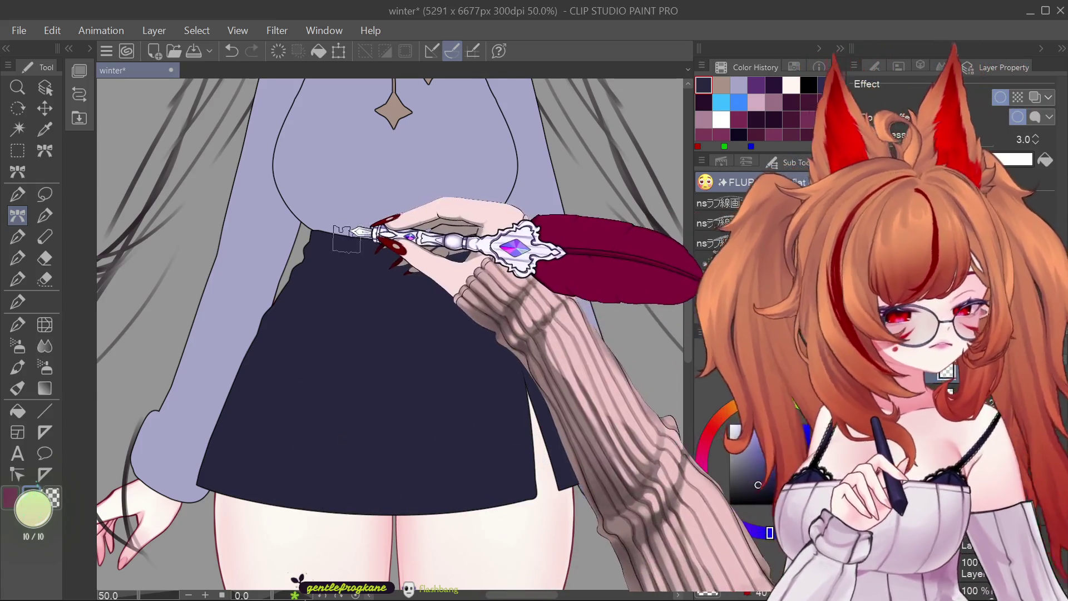
left_click_drag(343, 278, 311, 445)
key("ctrl+z")
left_click_drag(336, 228, 306, 490)
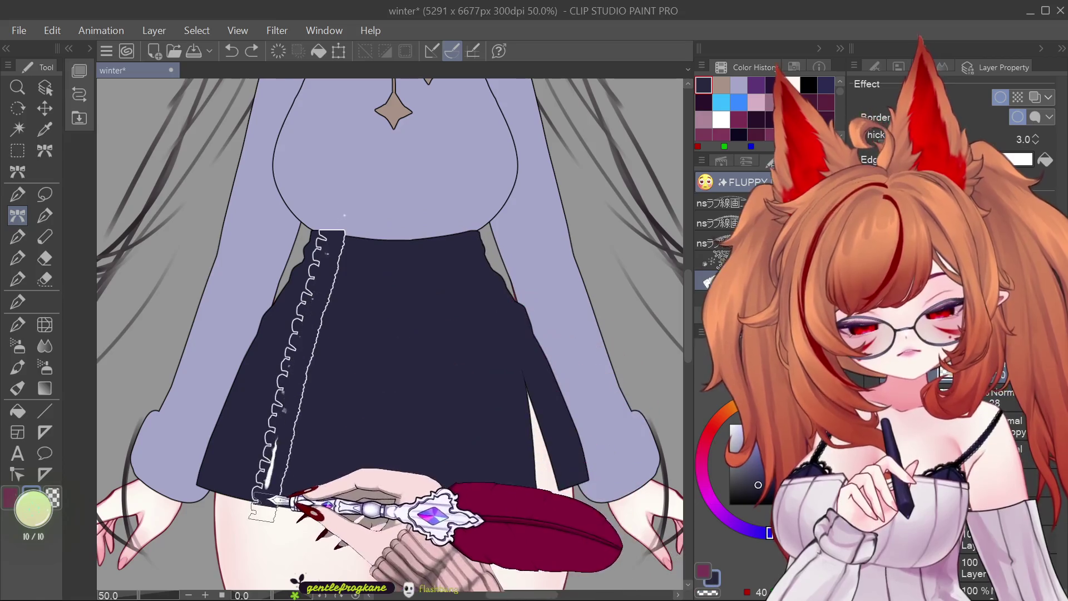
key("ctrl+z")
mouse_move(339, 229)
left_mouse_down()
mouse_move(337, 286)
mouse_move(286, 490)
left_mouse_up()
key("ctrl+z")
Step: Draw the final wavy ruffle line from waist to hem and finish its top
left_click_drag(346, 226, 284, 479)
key("ctrl+z")
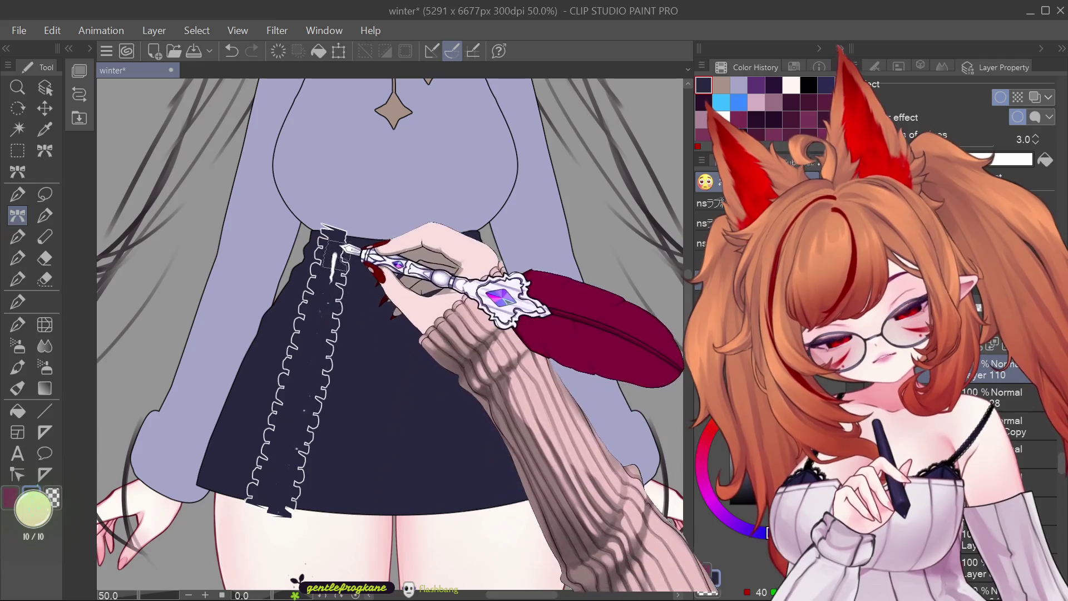
left_click_drag(341, 257, 286, 513)
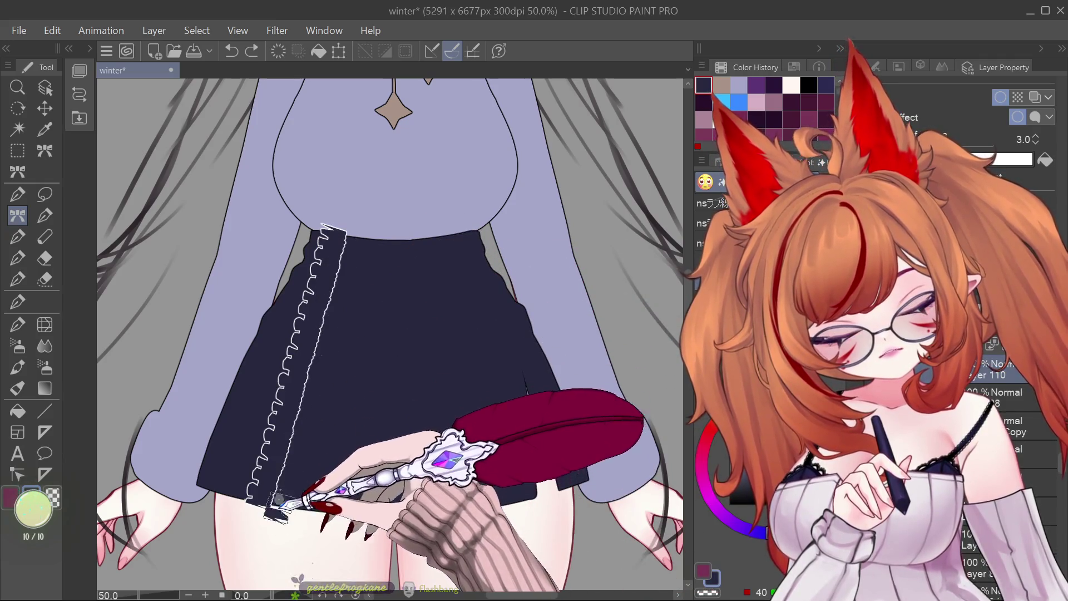
left_click_drag(346, 229, 355, 249)
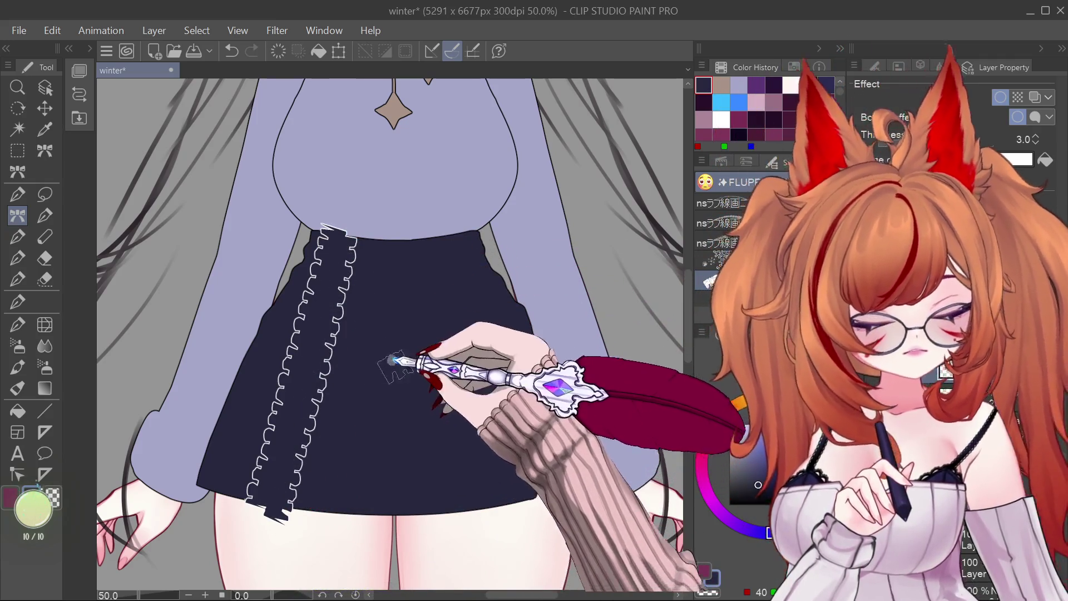
scroll(484, 379, "down", 2)
scroll(440, 422, "up", 1)
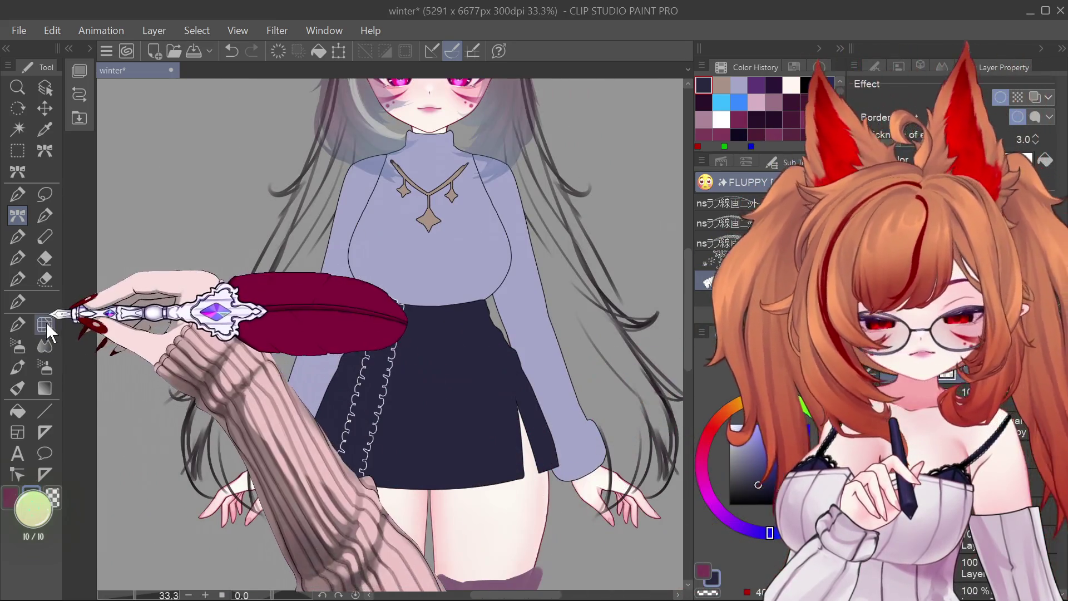
Step: Push the skirt shape with Liquify, undoing and redoing the last warp to compare
left_click(45, 324)
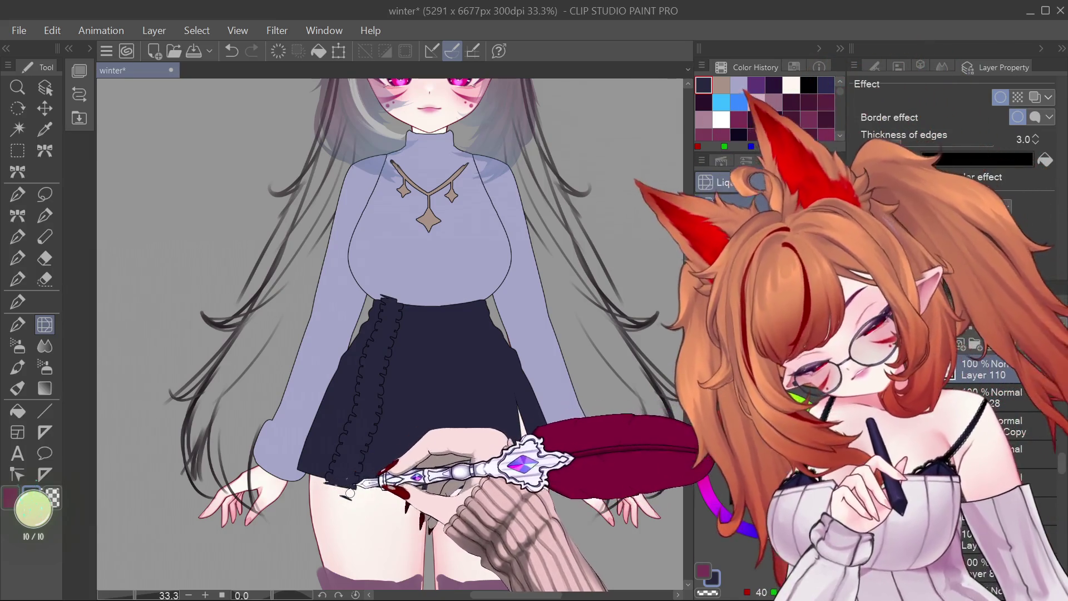
key("ctrl+z")
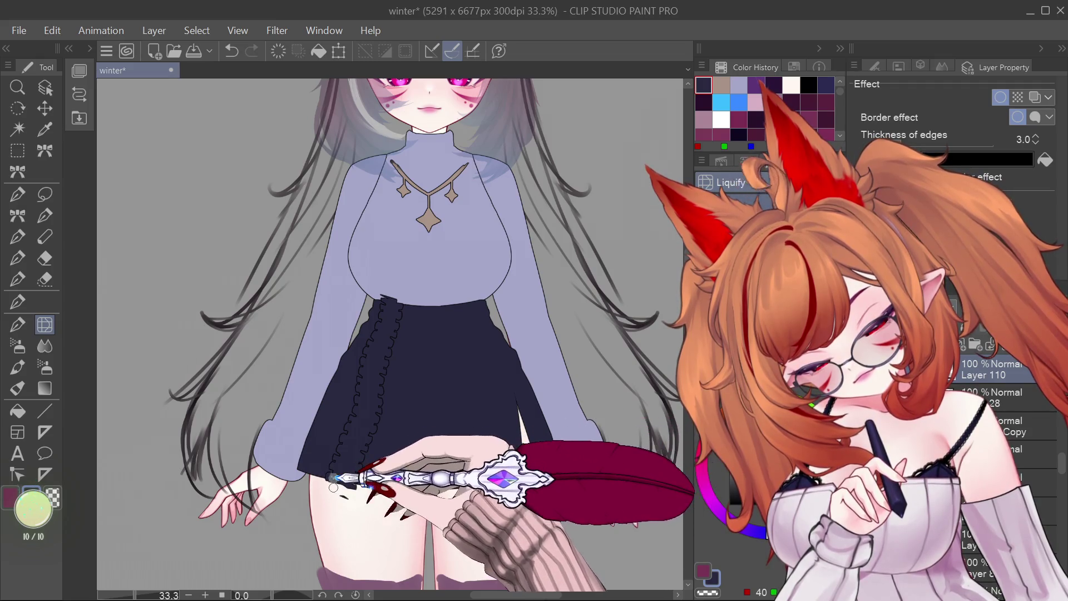
key("ctrl+y")
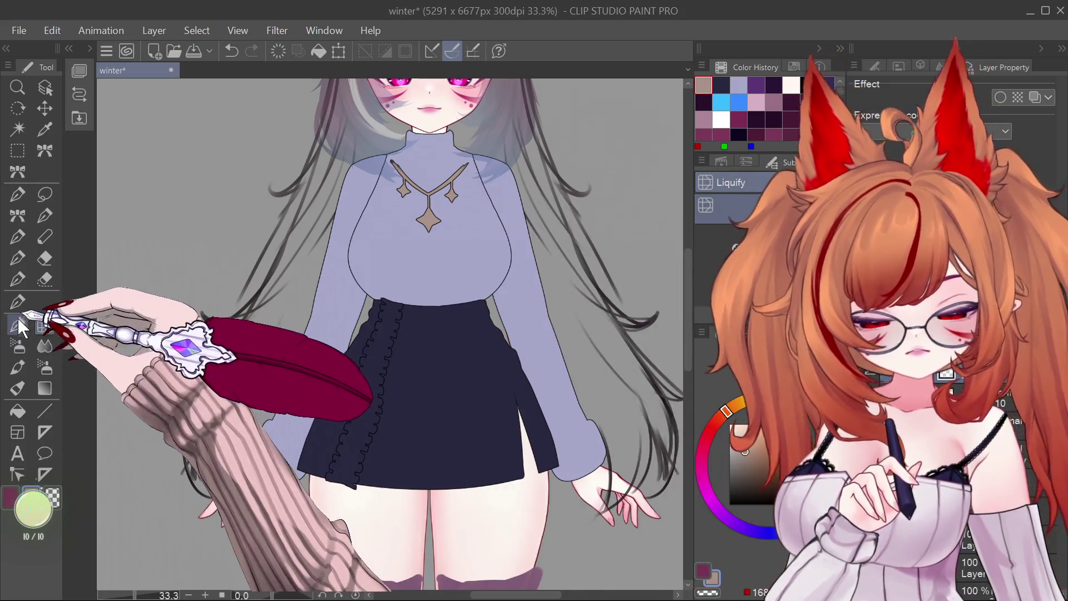
Step: Place a round beige button dot on the skirt with the G-pen
left_click(18, 302)
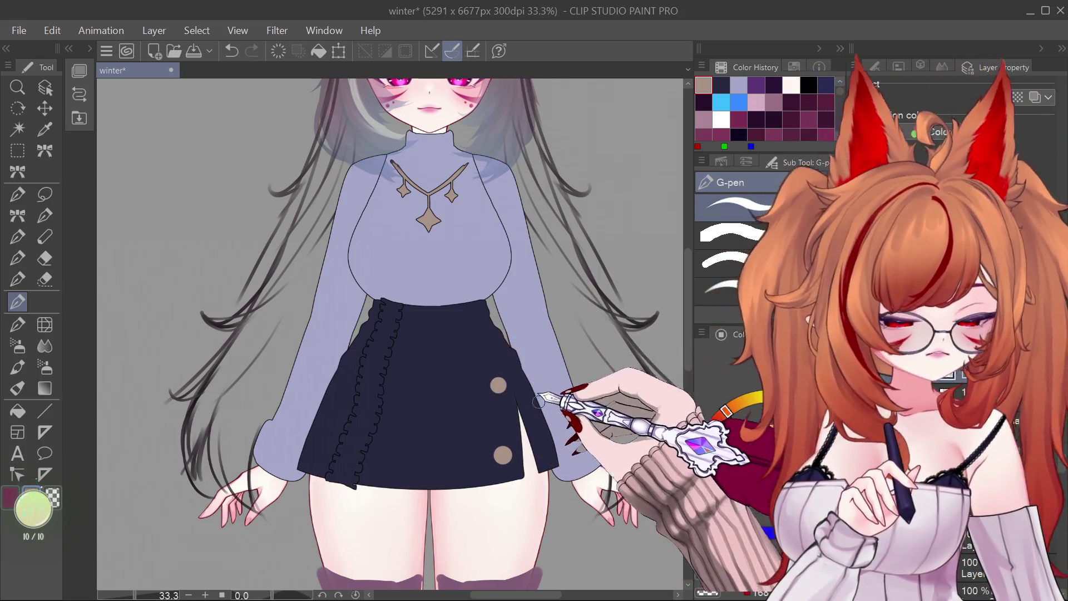
scroll(517, 392, "down", 5)
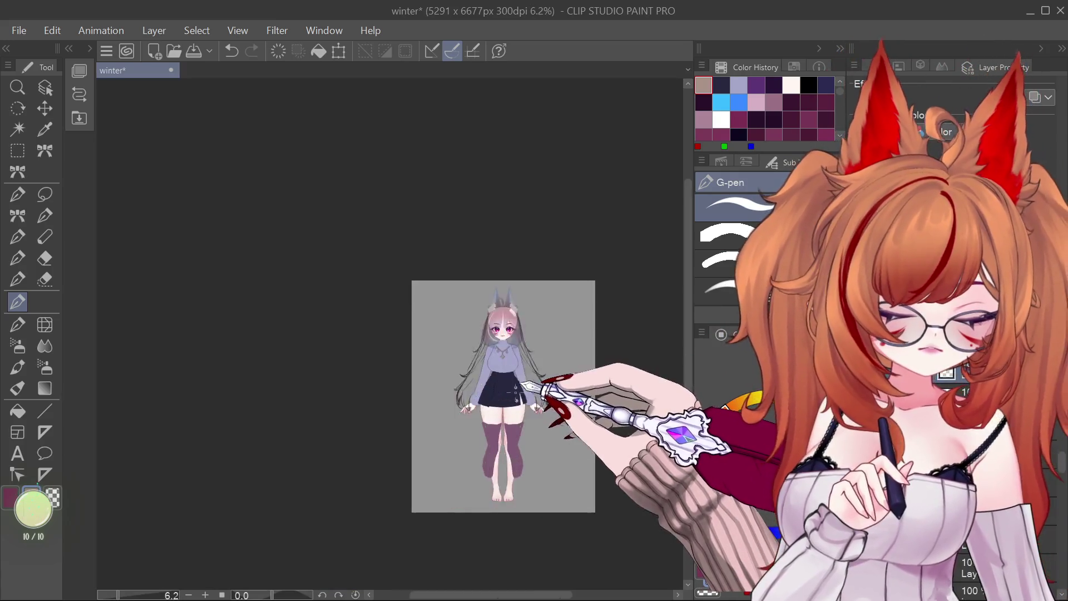
scroll(506, 390, "up", 6)
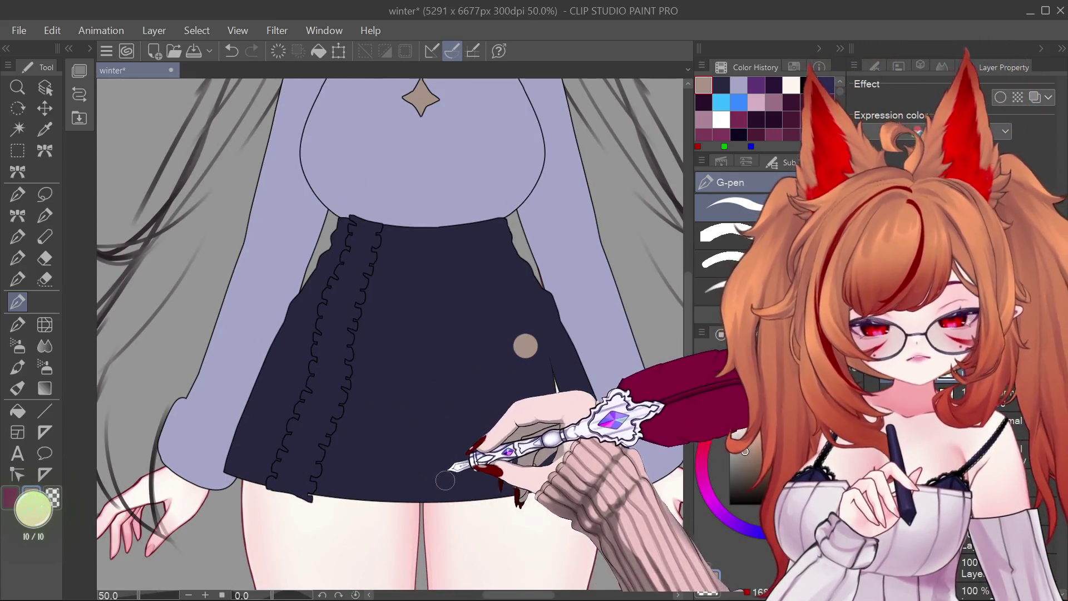
scroll(494, 441, "down", 2)
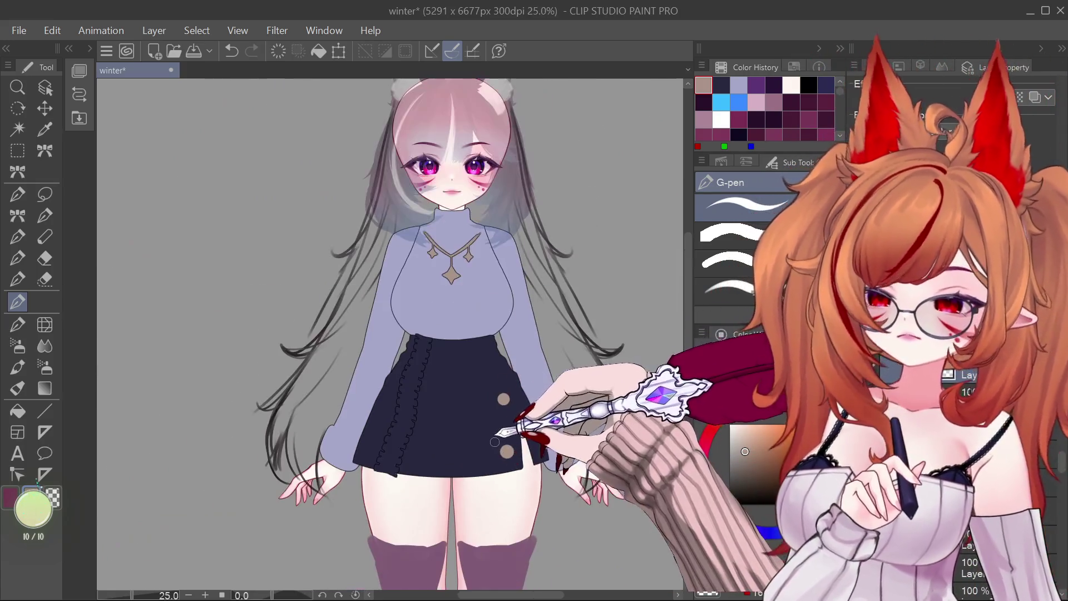
scroll(510, 431, "up", 2)
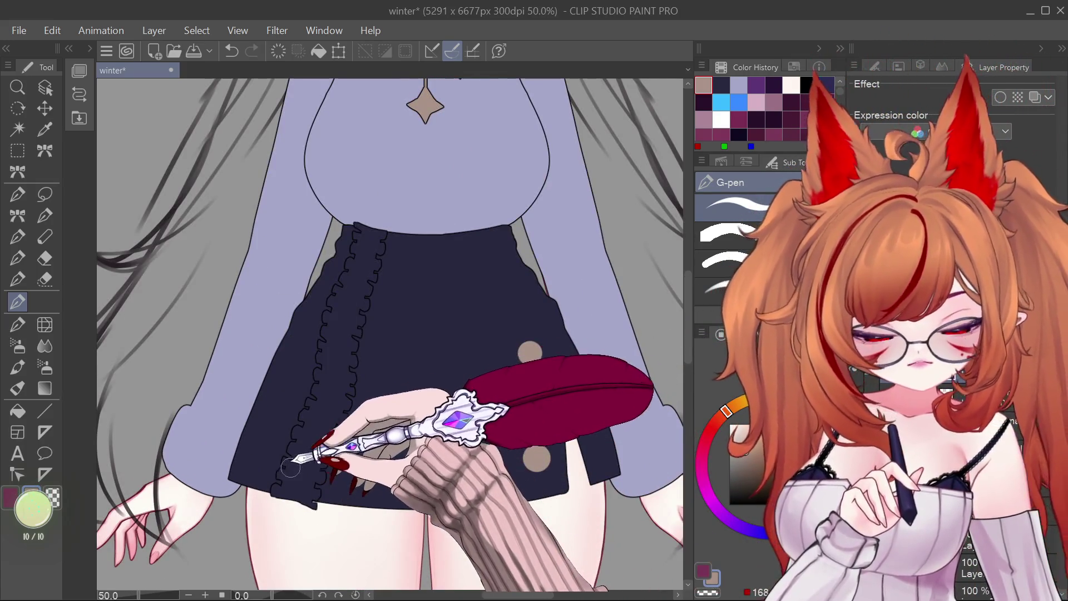
scroll(306, 455, "up", 1)
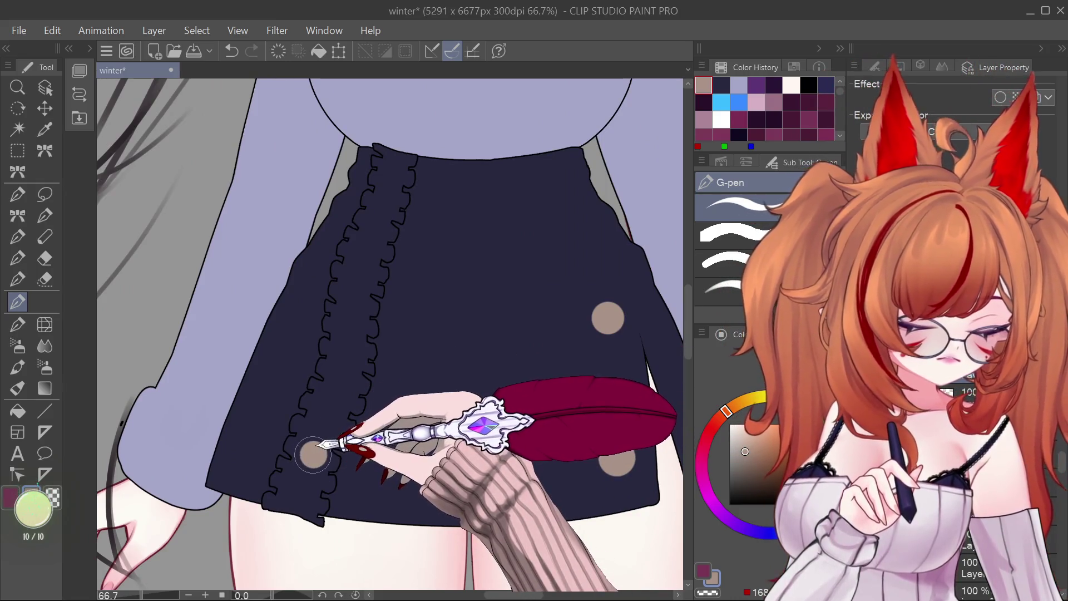
left_click(351, 319)
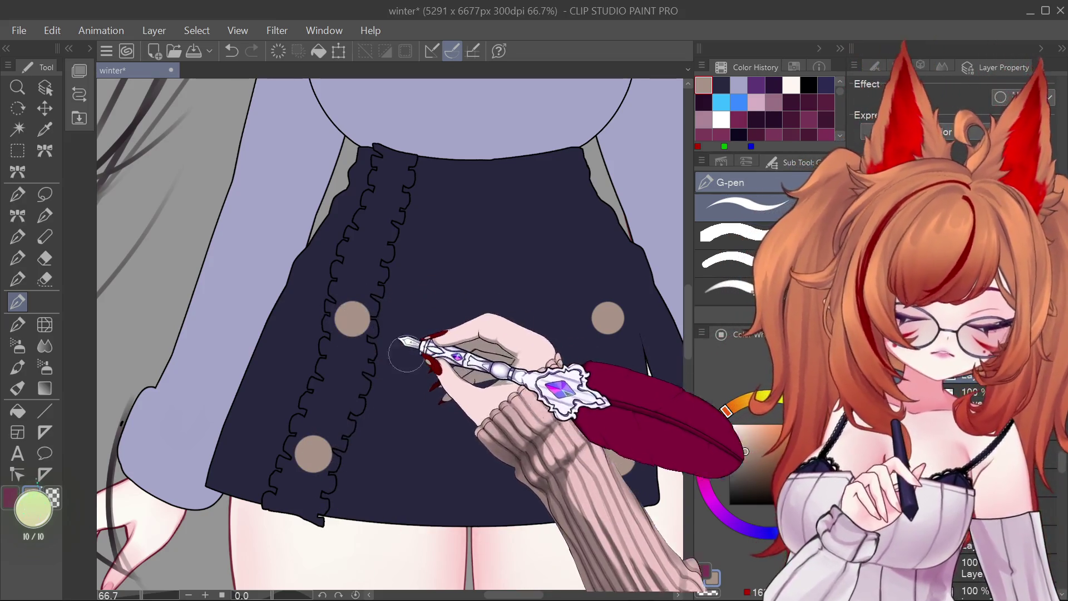
Step: Check button placement at several zoom levels and draw a light line inside the skirt slit
scroll(465, 453, "down", 3)
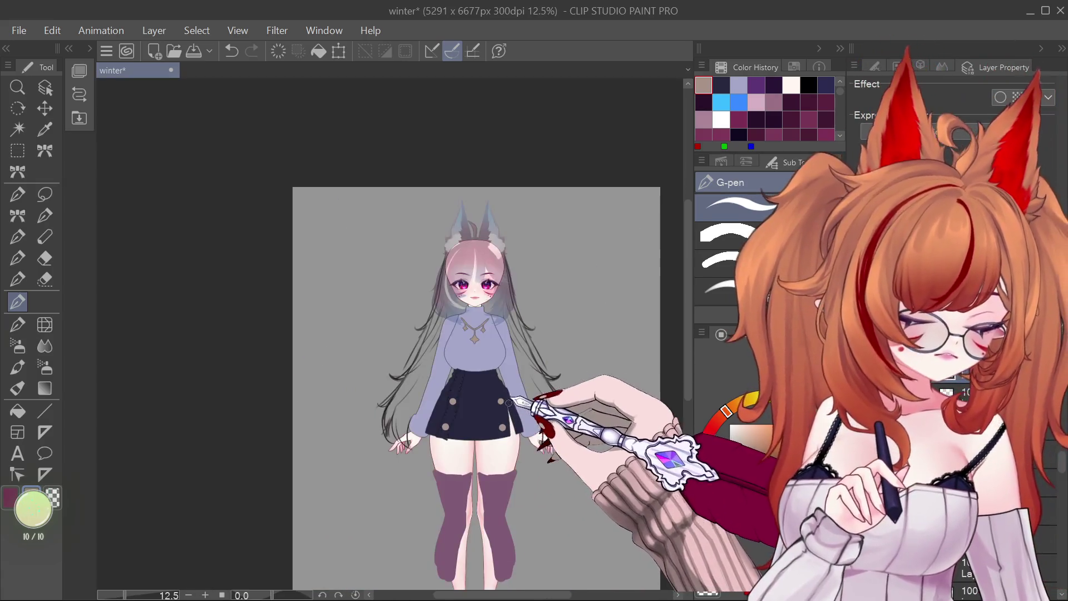
scroll(529, 423, "up", 2)
scroll(434, 449, "up", 2)
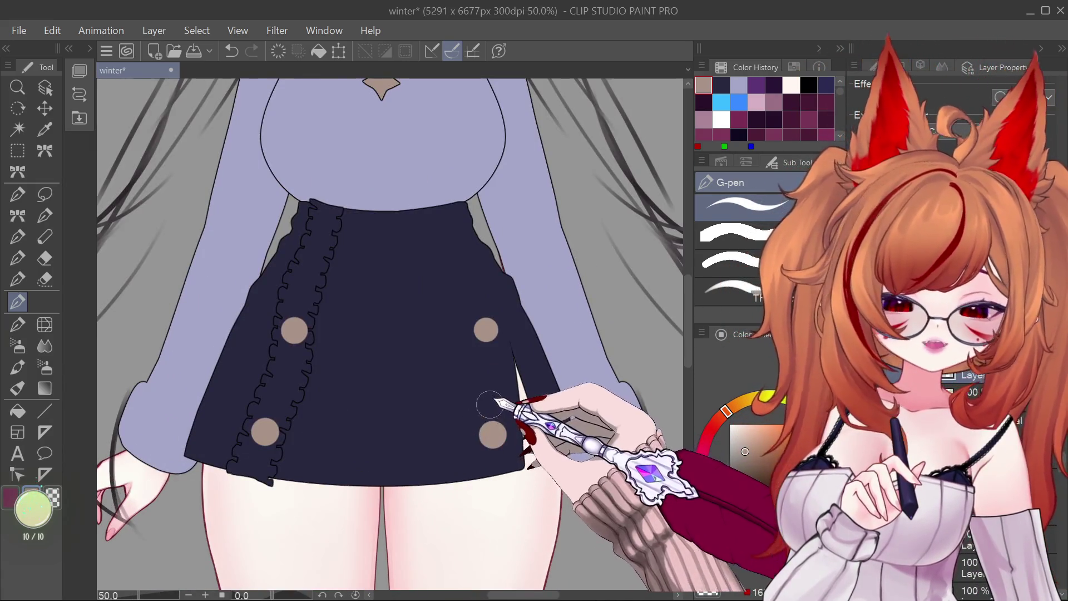
scroll(443, 434, "down", 2)
scroll(431, 409, "up", 2)
scroll(422, 427, "down", 2)
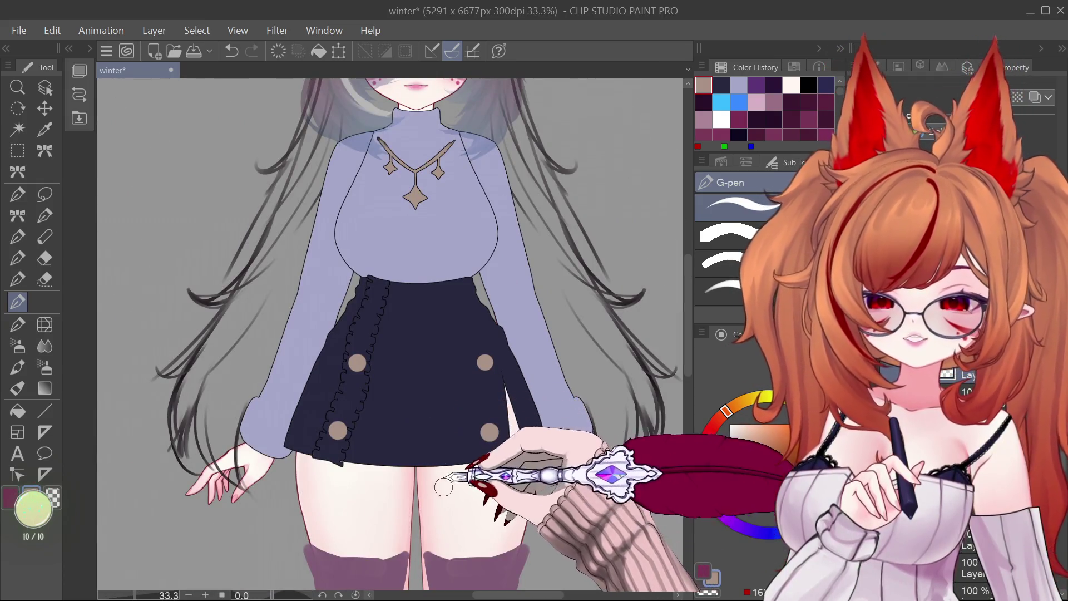
scroll(470, 470, "up", 1)
scroll(473, 515, "down", 1)
scroll(458, 489, "up", 1)
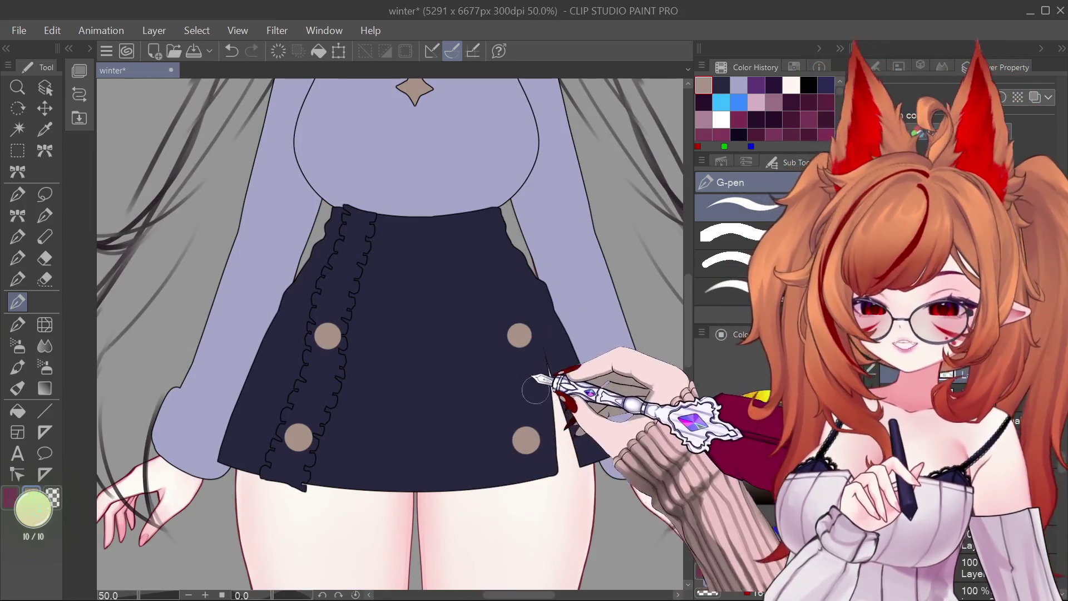
left_click_drag(588, 363, 583, 465)
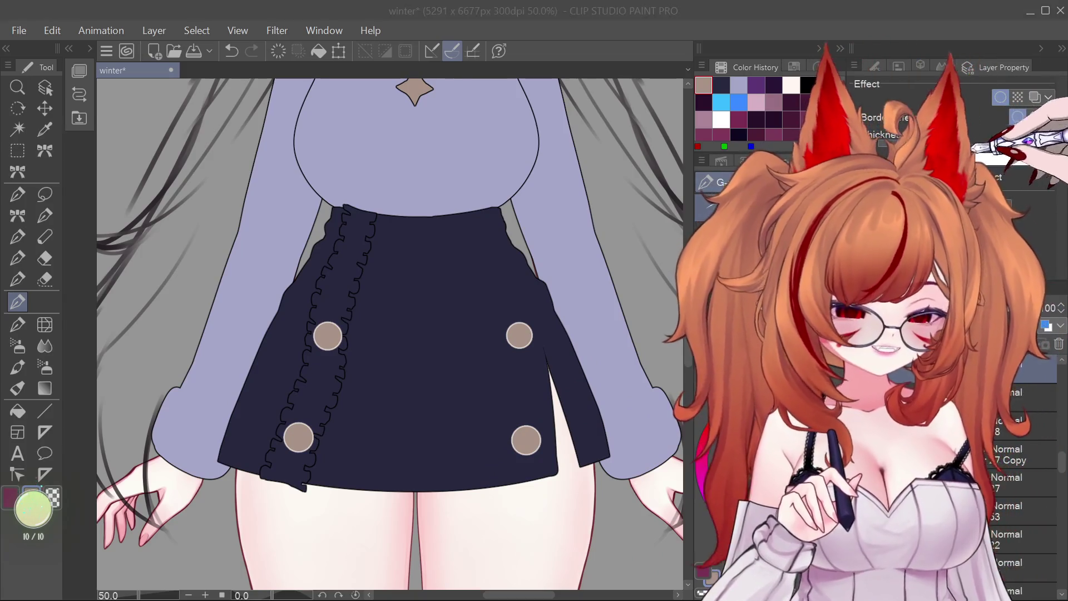
Step: Remove the stray slit line and push the right skirt button slightly left with Liquify
key("ctrl+z")
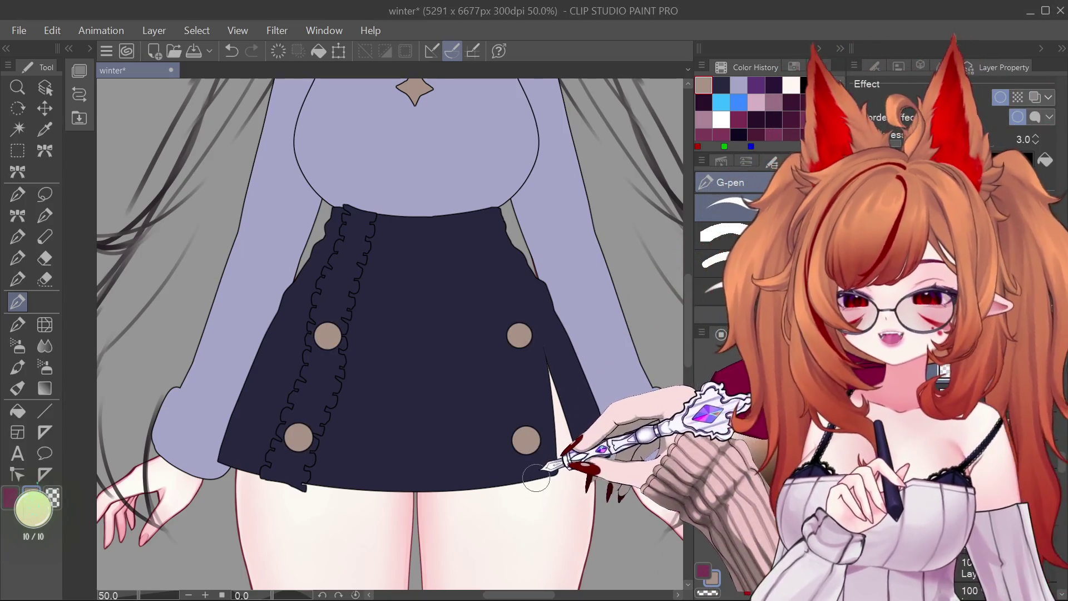
left_click(45, 324)
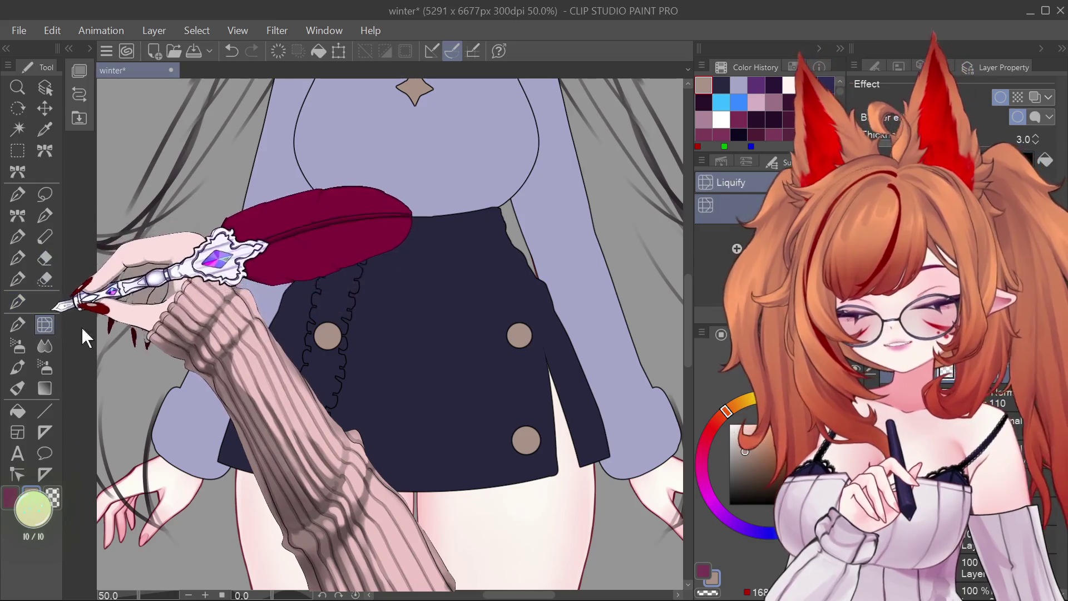
left_click_drag(529, 281, 516, 275)
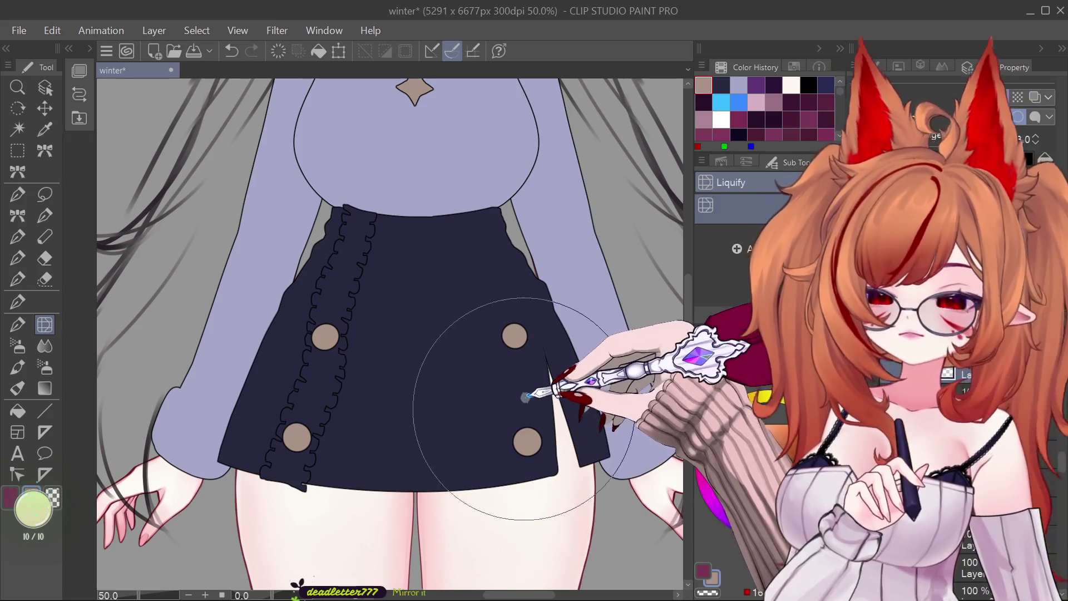
Step: Zoom out and inspect the adjusted buttons and slit on the whole character
key("ctrl+minus")
scroll(445, 433, "down", 1)
scroll(446, 433, "up", 3)
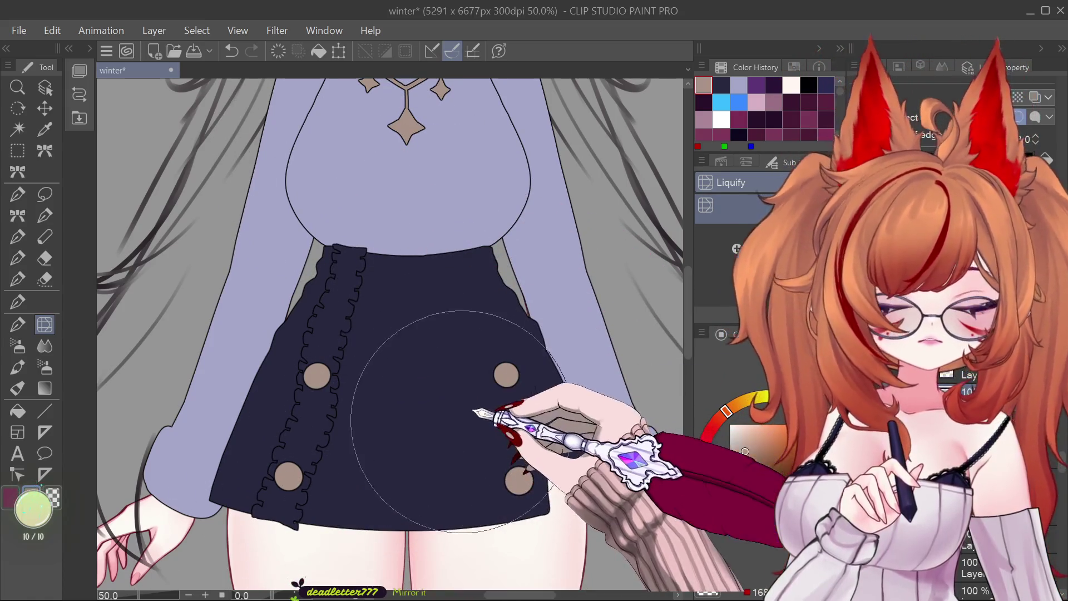
scroll(454, 416, "down", 3)
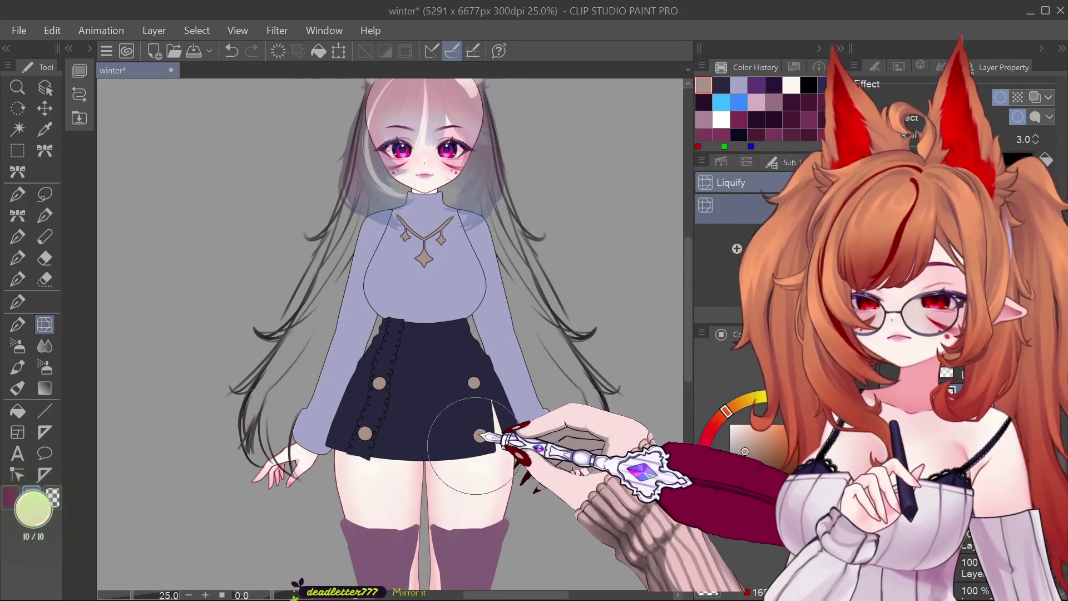
scroll(476, 445, "down", 2)
scroll(497, 396, "up", 4)
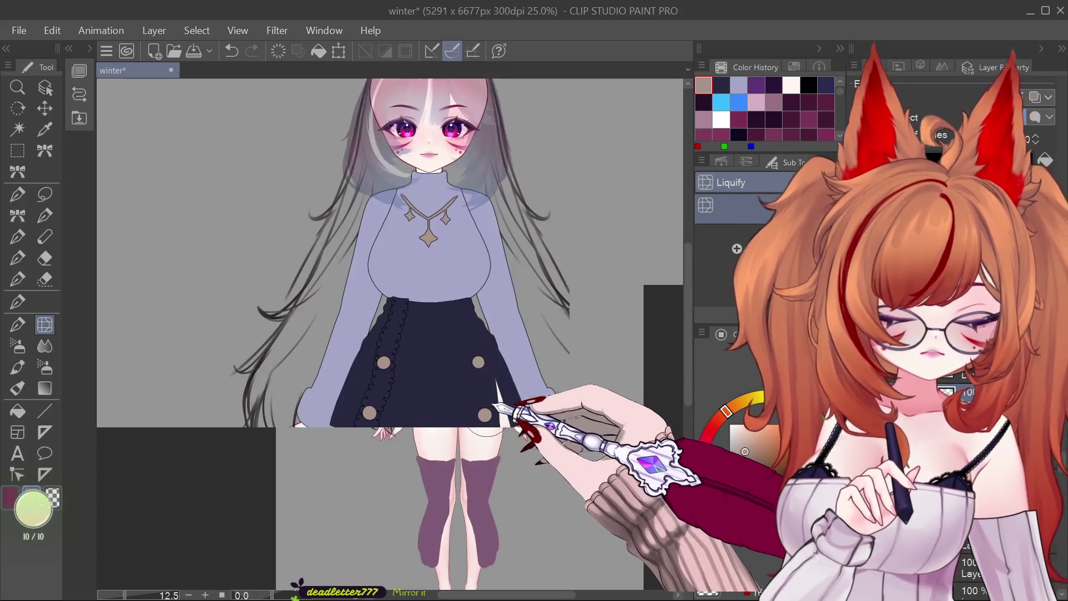
scroll(531, 416, "down", 2)
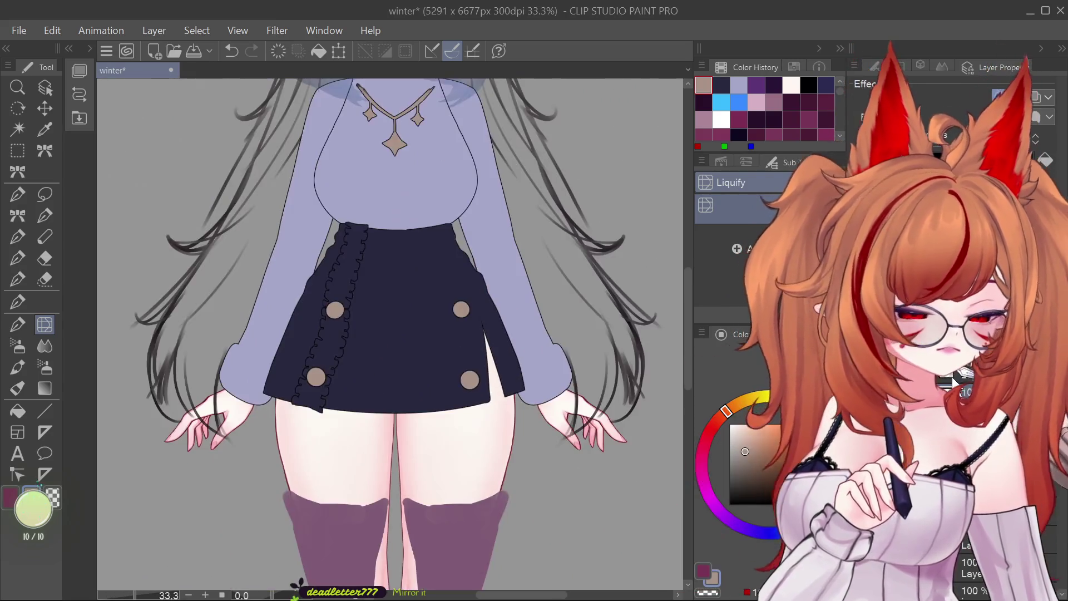
scroll(466, 298, "up", 1)
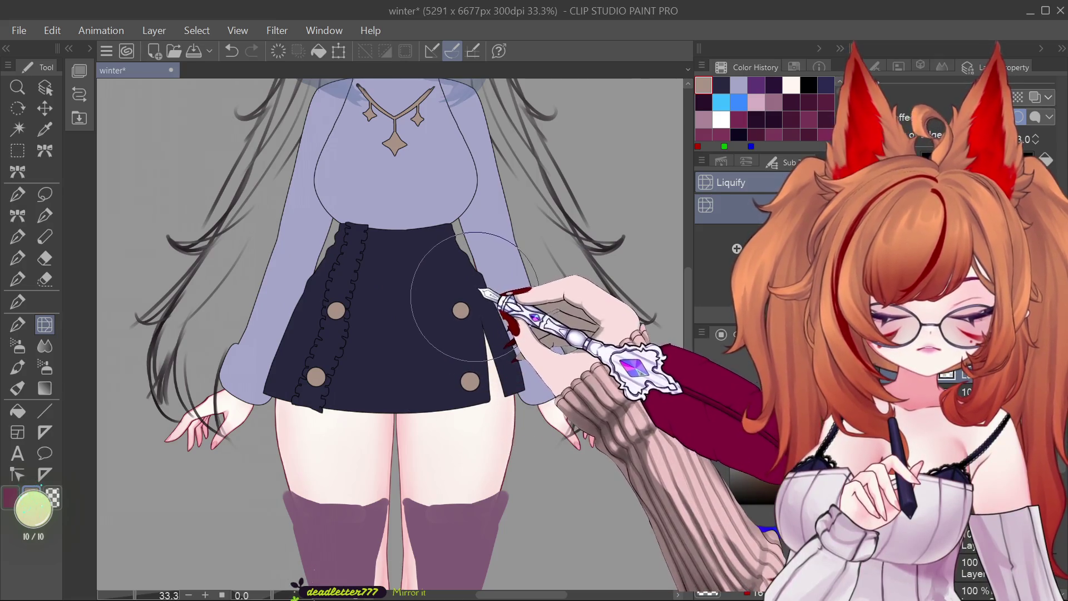
scroll(445, 417, "down", 1)
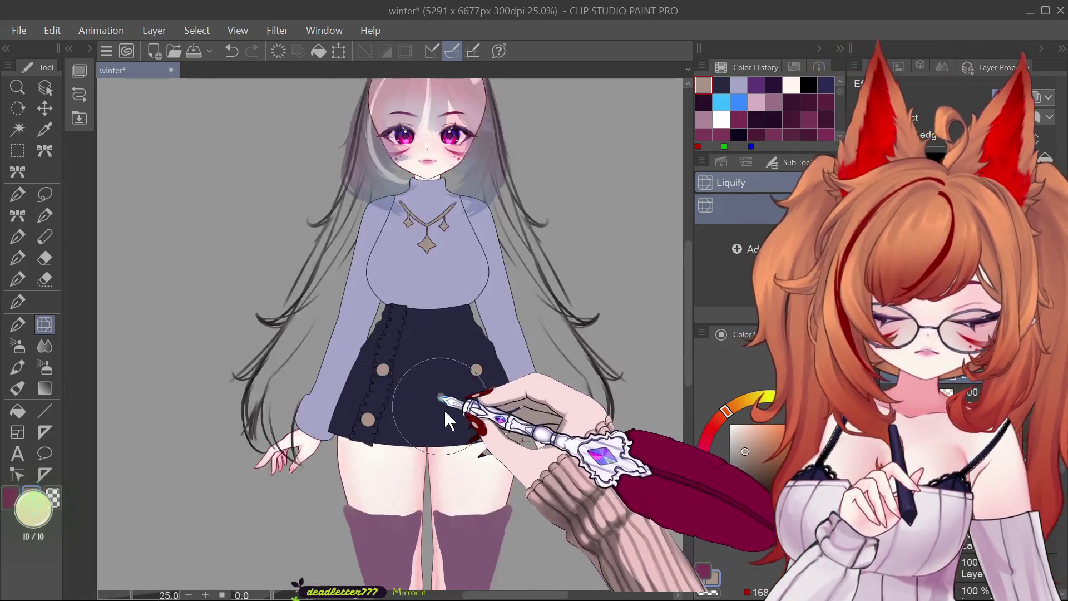
scroll(446, 413, "up", 1)
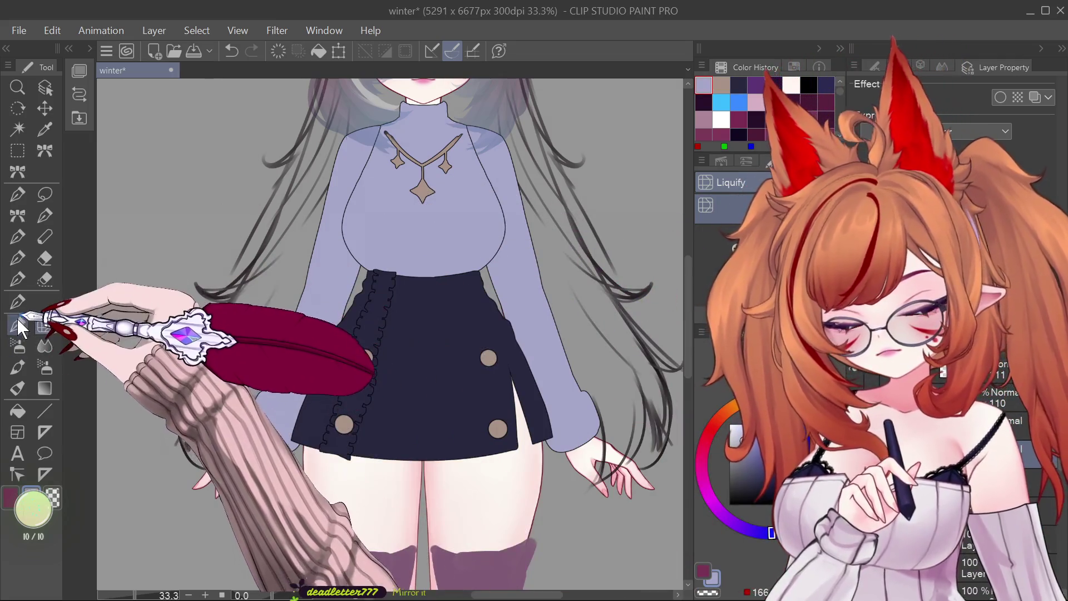
Step: Draw a white scalloped lace line along the skirt hem, undoing and redrawing strokes until it looks right
left_click(17, 301)
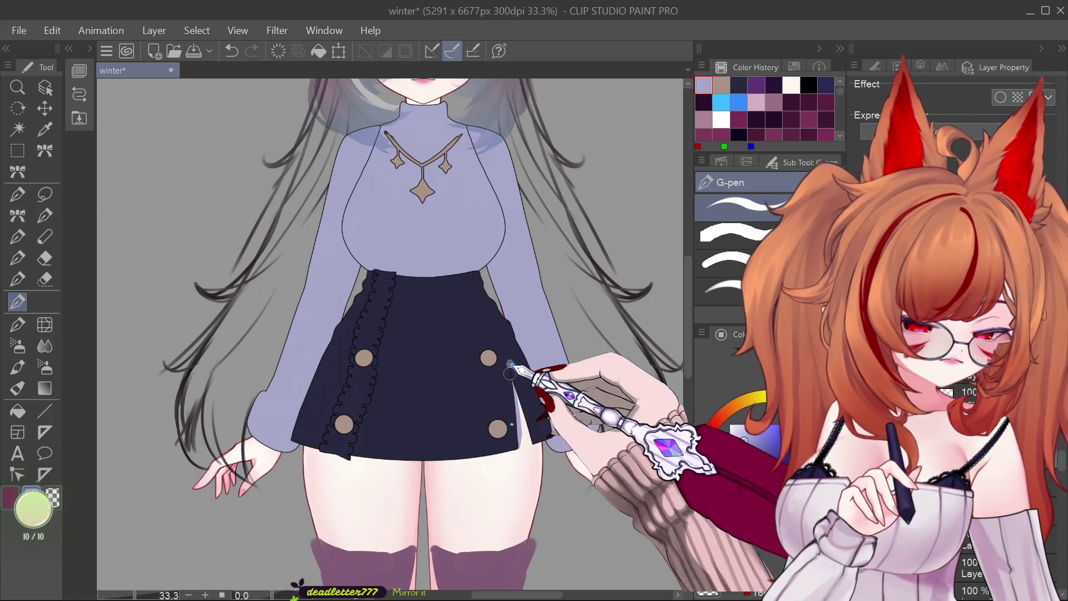
key("ctrl+z")
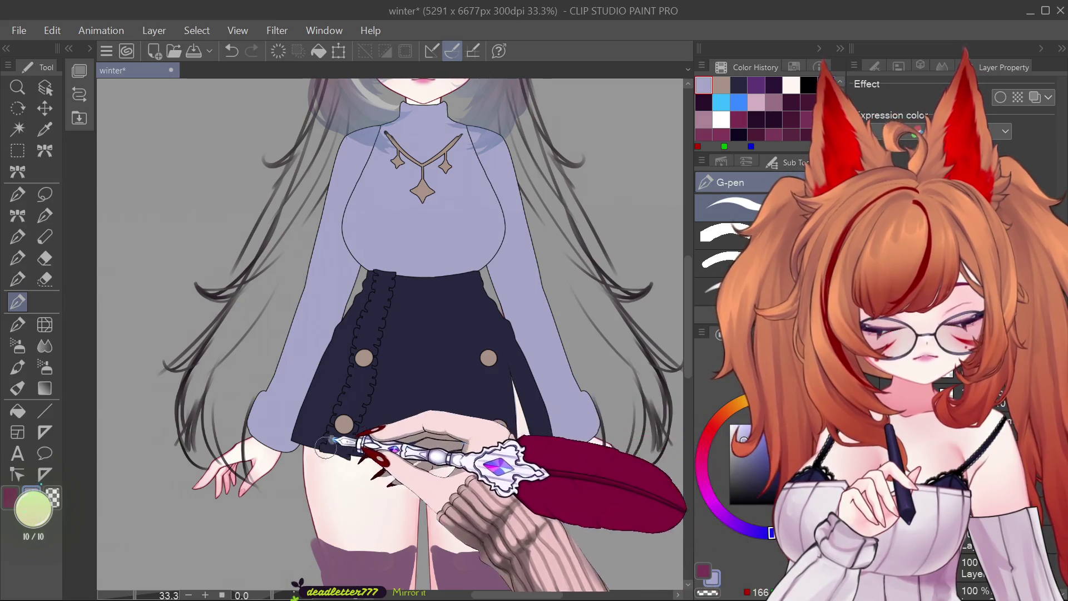
mouse_move(303, 445)
left_mouse_down()
mouse_move(291, 442)
mouse_move(360, 460)
mouse_move(499, 452)
left_mouse_up()
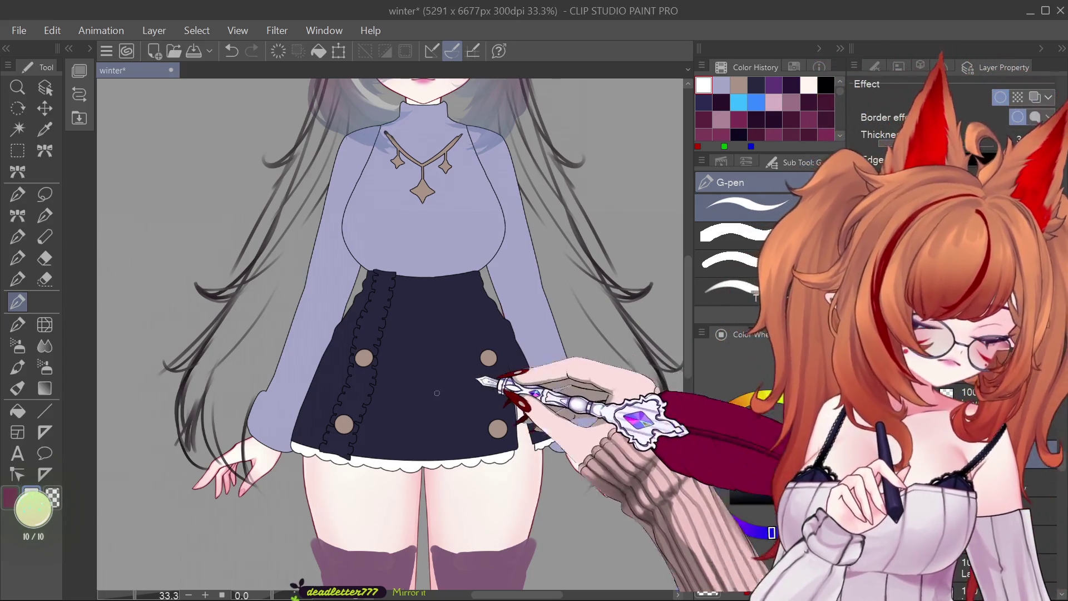
key("ctrl+z")
left_click_drag(296, 451, 284, 439)
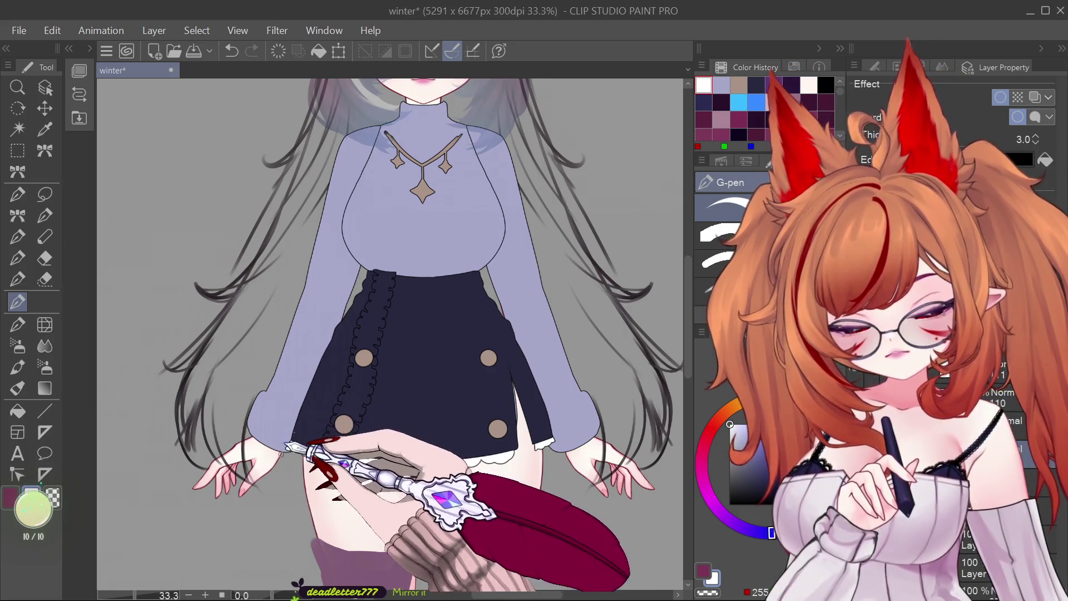
scroll(500, 434, "down", 3)
scroll(514, 428, "up", 5)
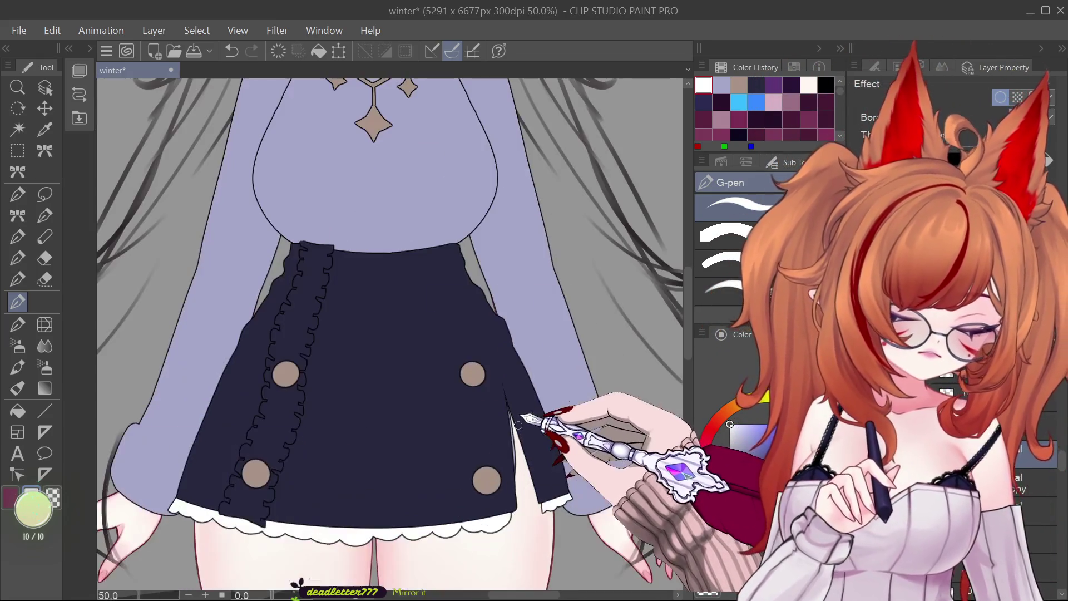
key("ctrl+z")
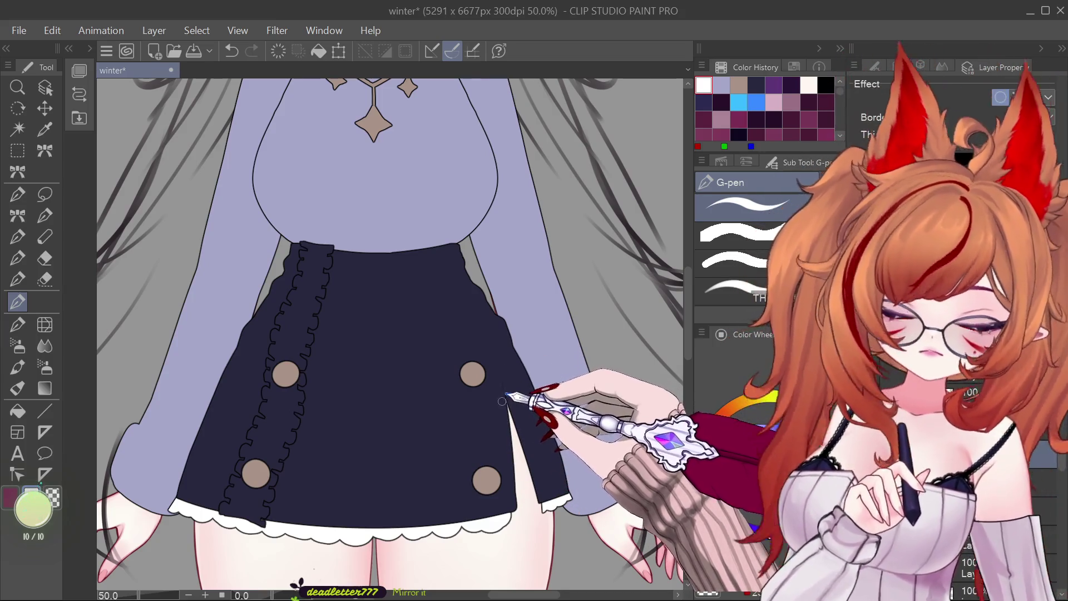
scroll(498, 405, "down", 5)
scroll(498, 378, "up", 3)
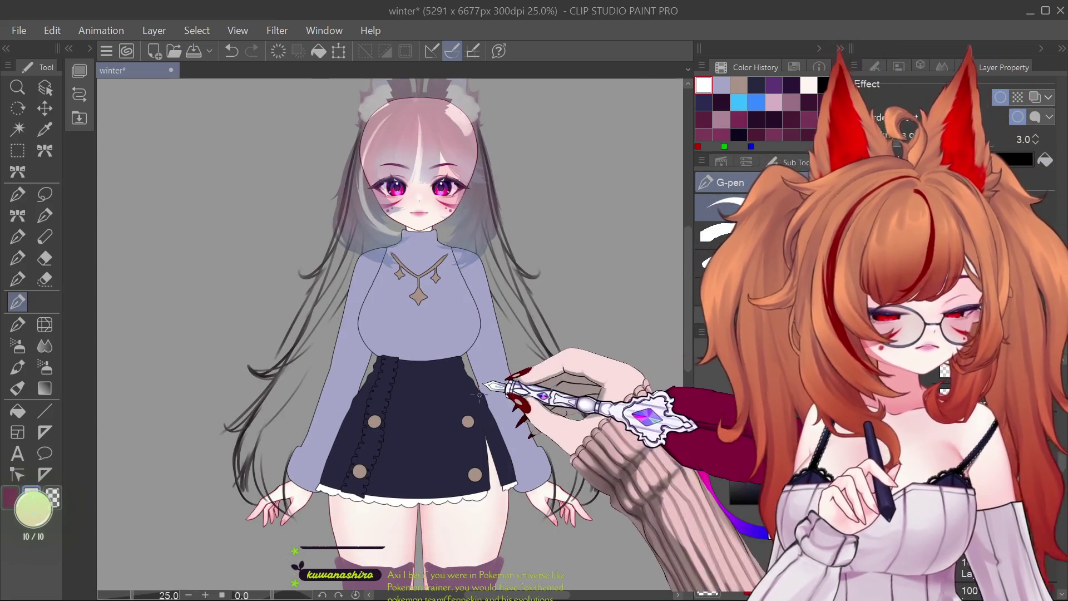
scroll(443, 418, "up", 1)
scroll(461, 422, "down", 5)
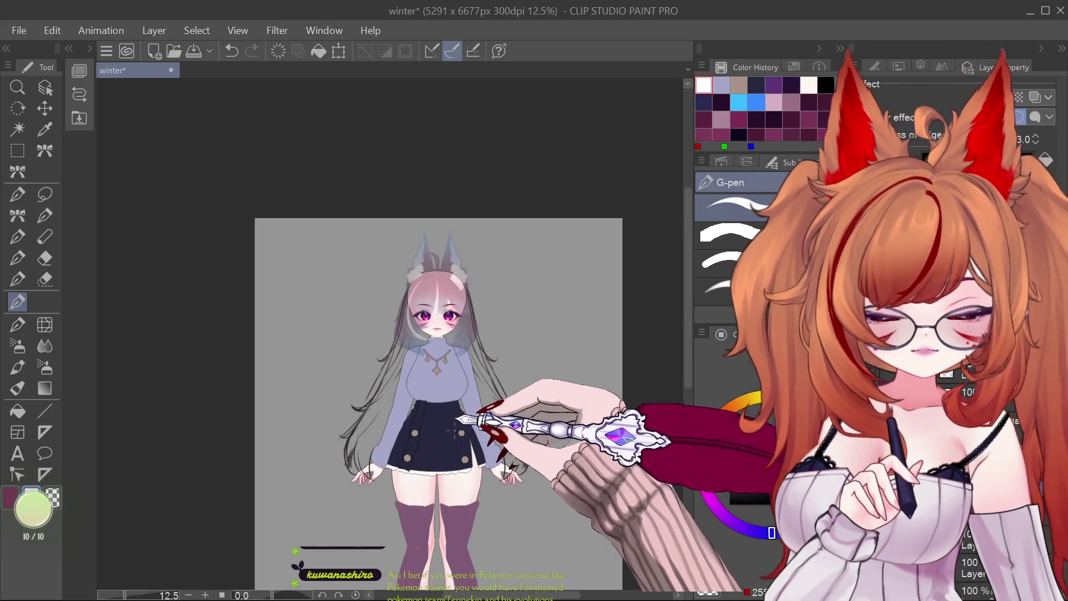
scroll(477, 470, "up", 4)
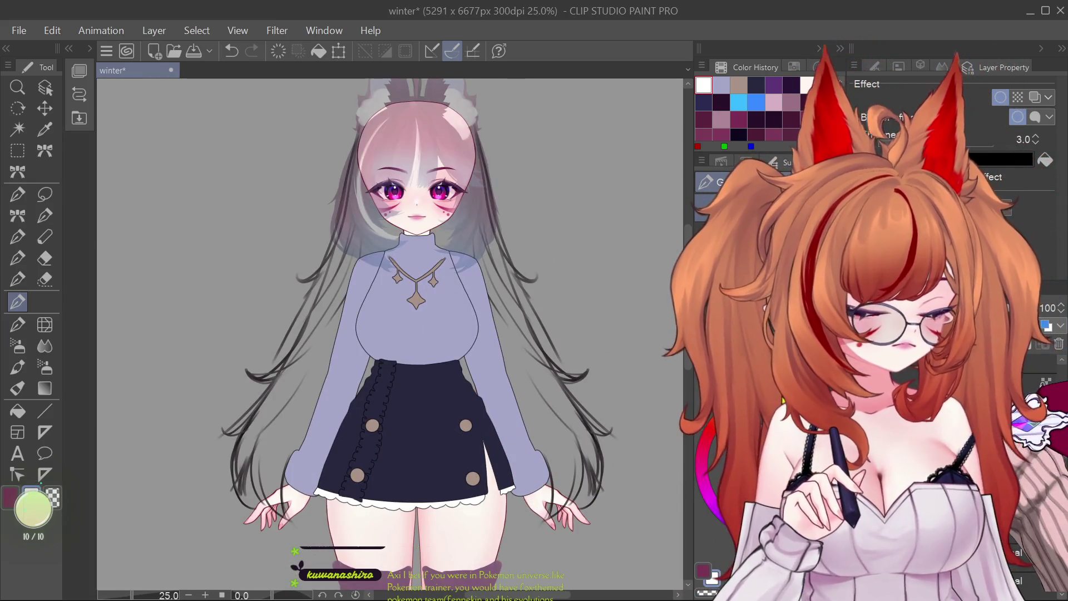
scroll(496, 389, "down", 4)
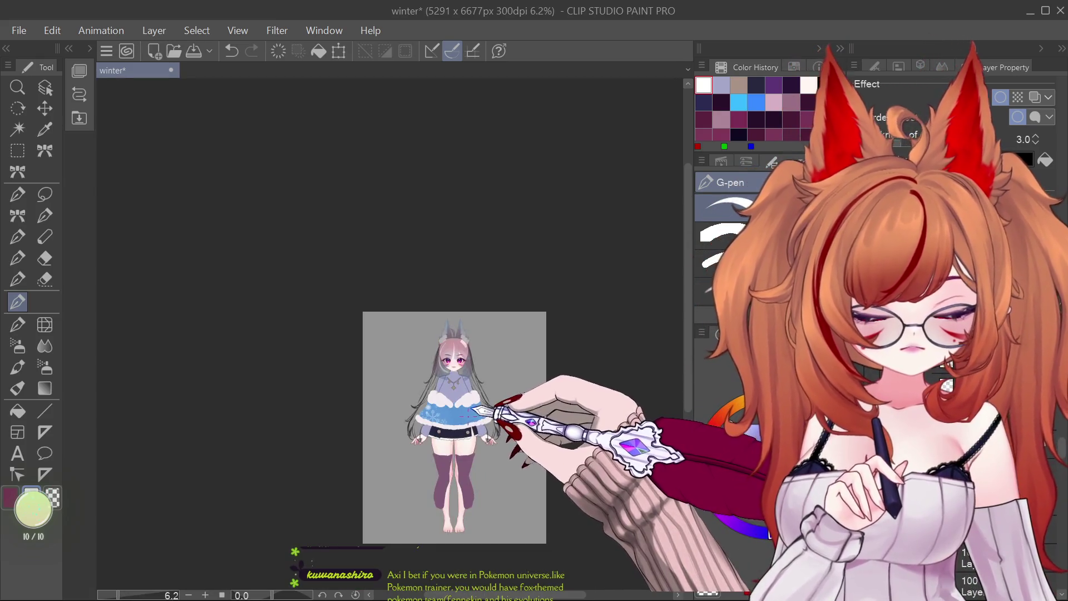
scroll(493, 413, "up", 4)
scroll(493, 413, "down", 4)
scroll(492, 423, "up", 5)
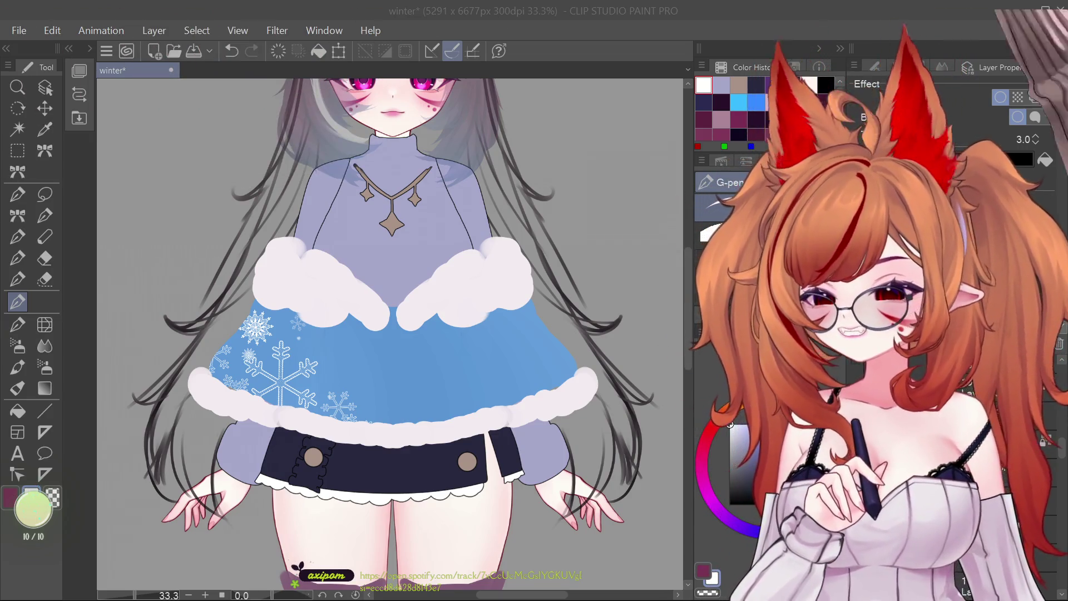
Step: Scroll the view to inspect the finished blue snowflake capelet with white fur trim
scroll(452, 301, "down", 5)
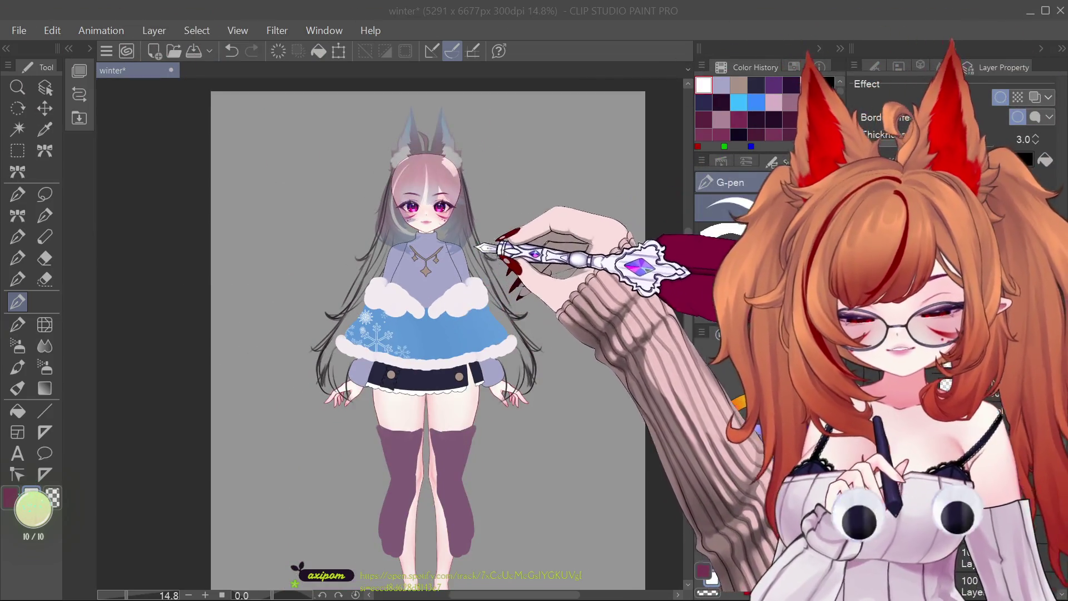
Step: Bring the dark purple hair back to full opacity
scroll(434, 195, "up", 3)
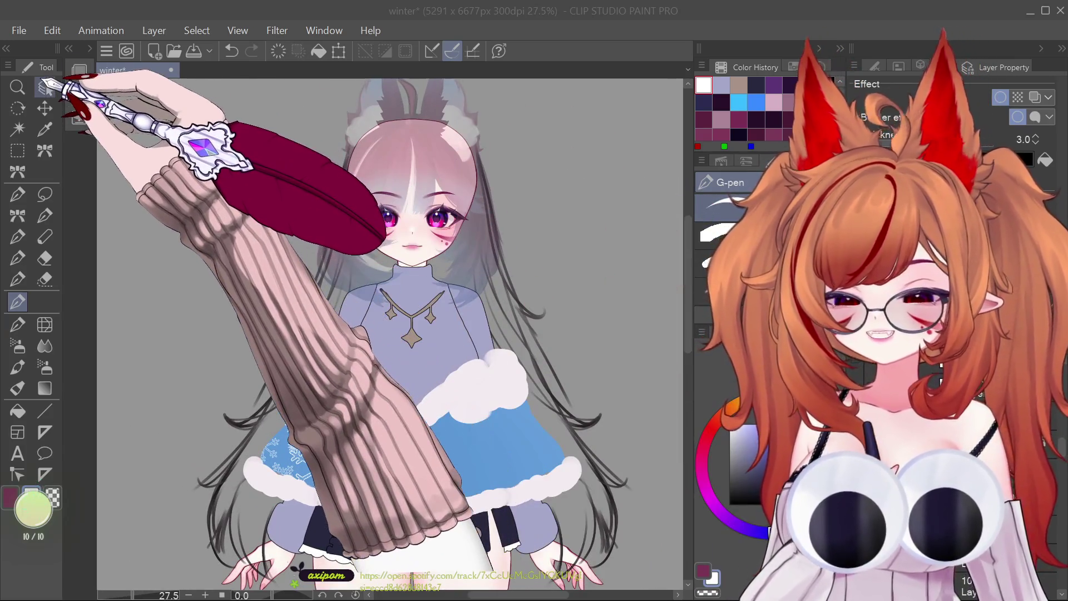
left_click(45, 87)
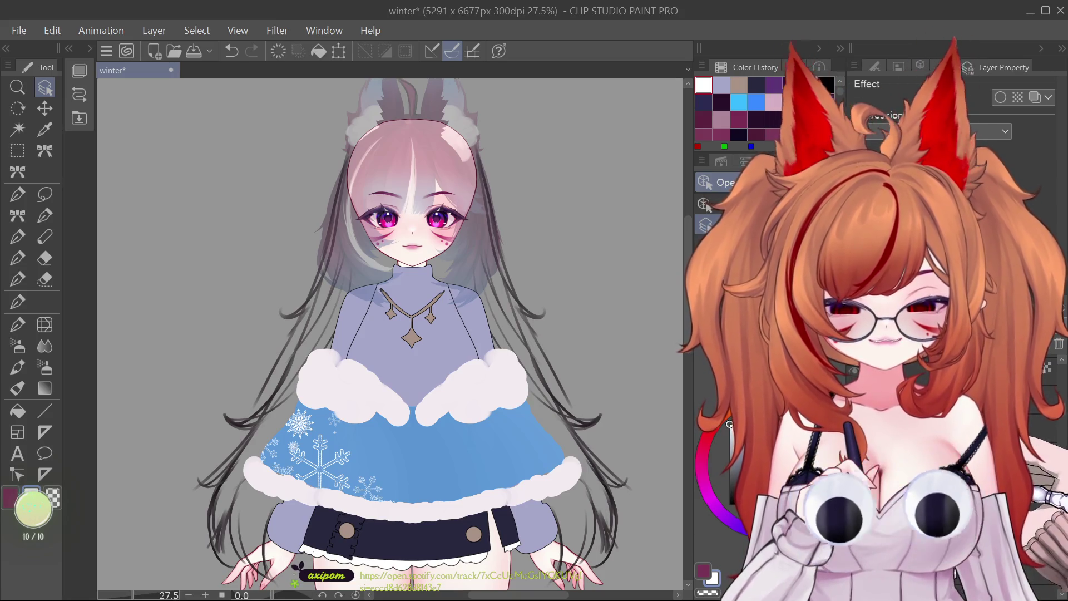
key("ctrl+z")
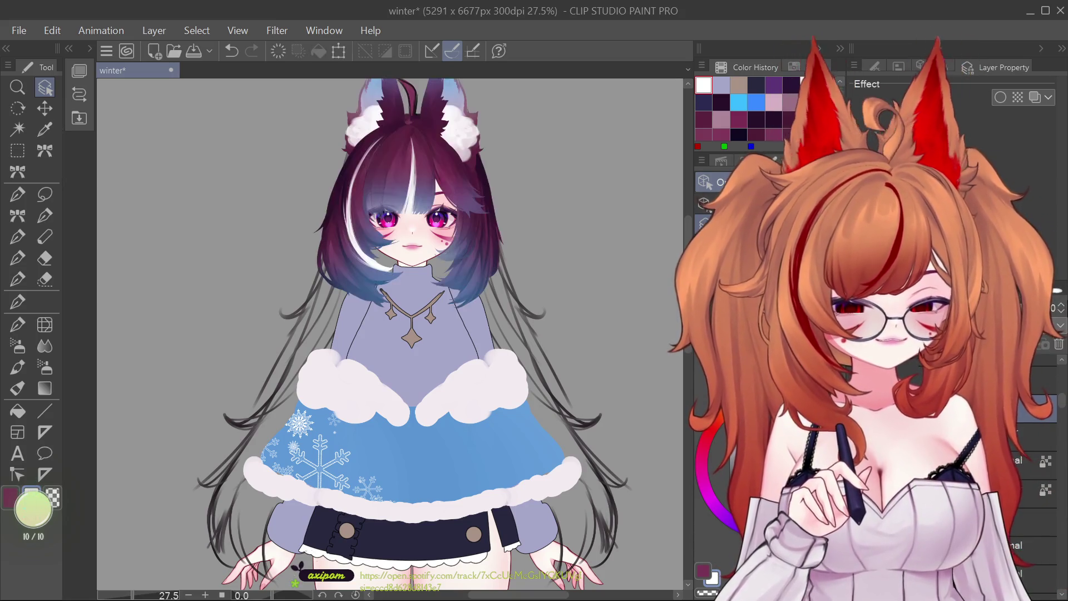
scroll(389, 334, "down", 5)
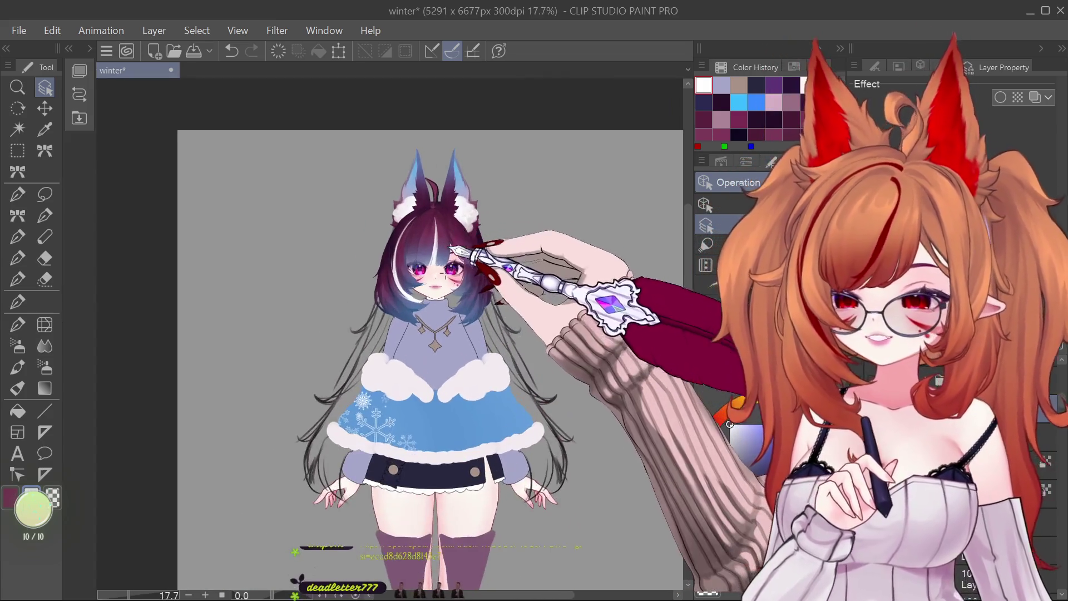
scroll(390, 334, "up", 2)
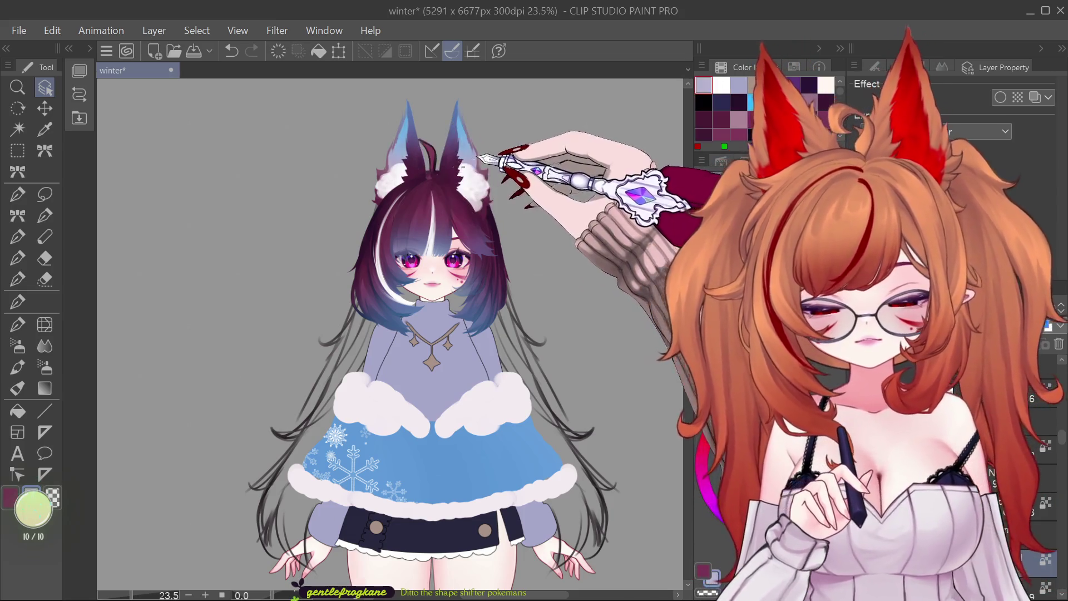
Step: Add a thin white highlight stroke on the hair and save the winter file
left_click(18, 301)
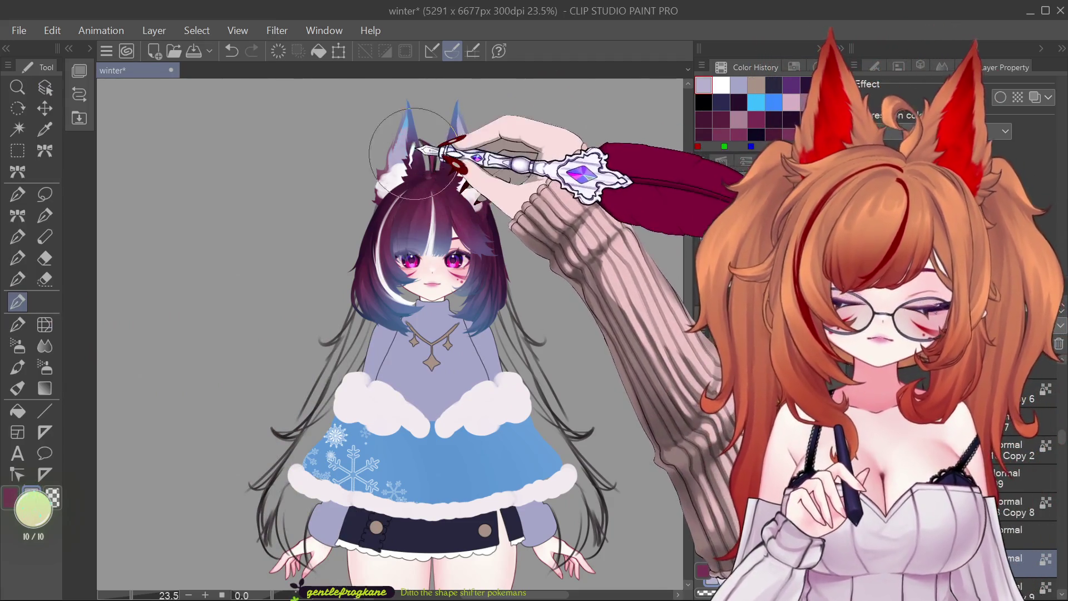
left_click_drag(490, 281, 505, 349)
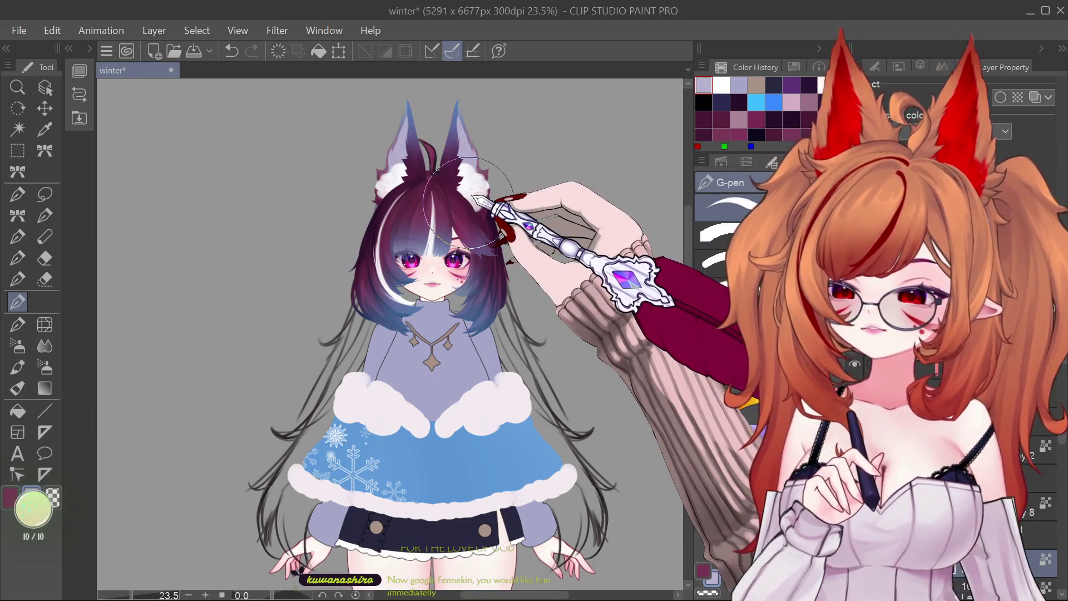
key("ctrl+s")
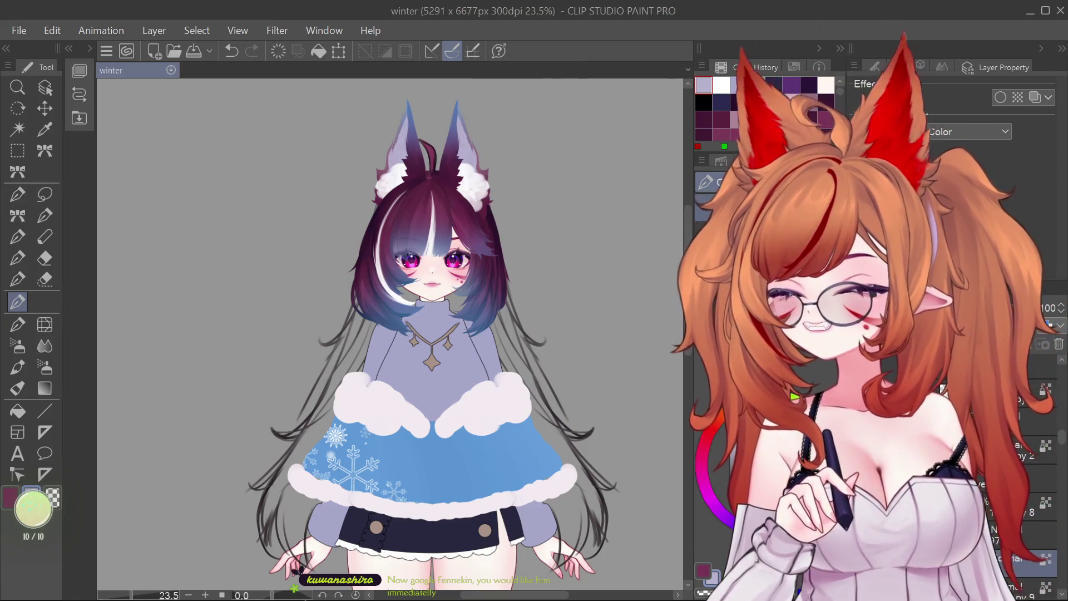
Step: Touch up the hair near the fox ear and check the result at several zoom levels
left_click(401, 207)
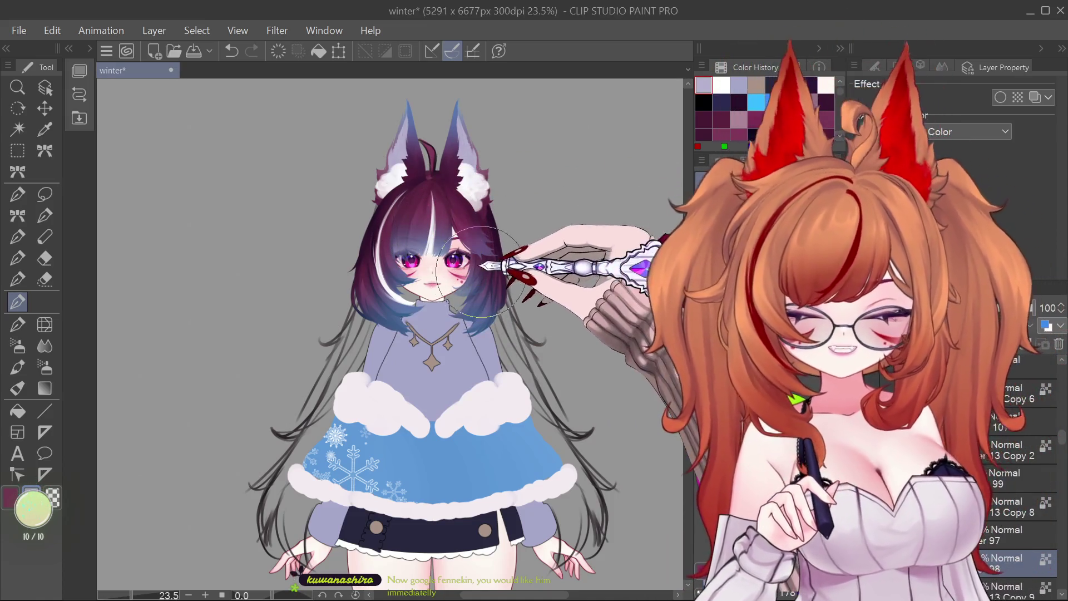
scroll(481, 272, "down", 1)
scroll(479, 250, "up", 2)
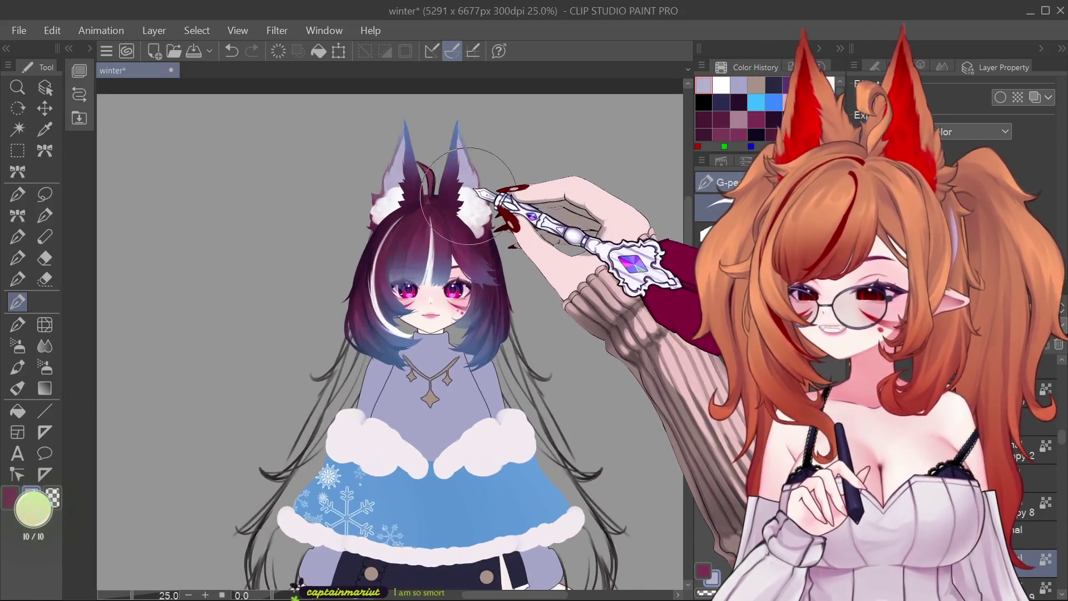
scroll(359, 249, "up", 5)
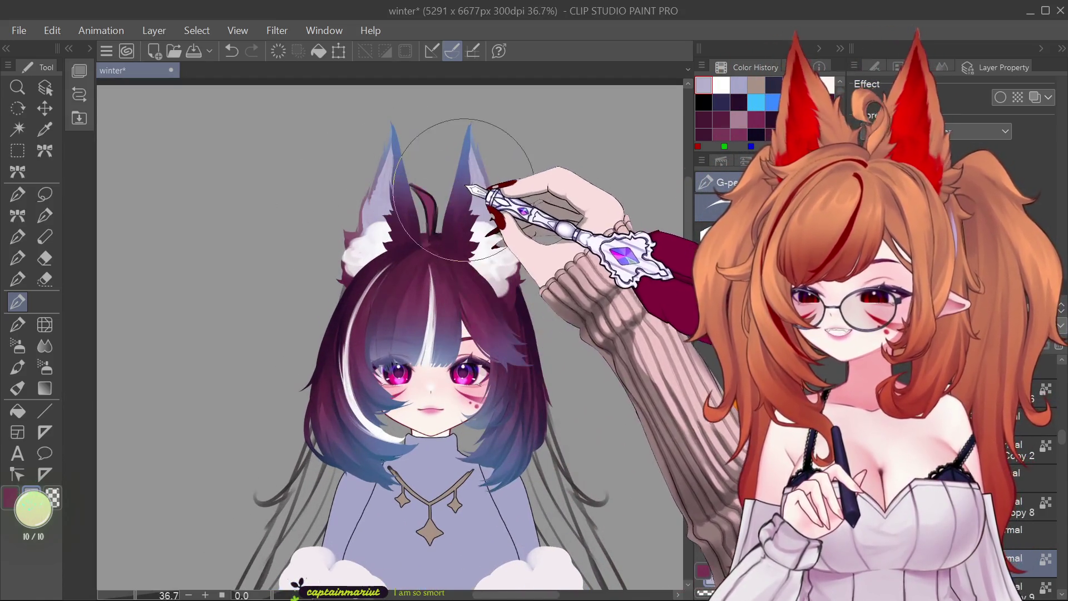
scroll(446, 204, "down", 5)
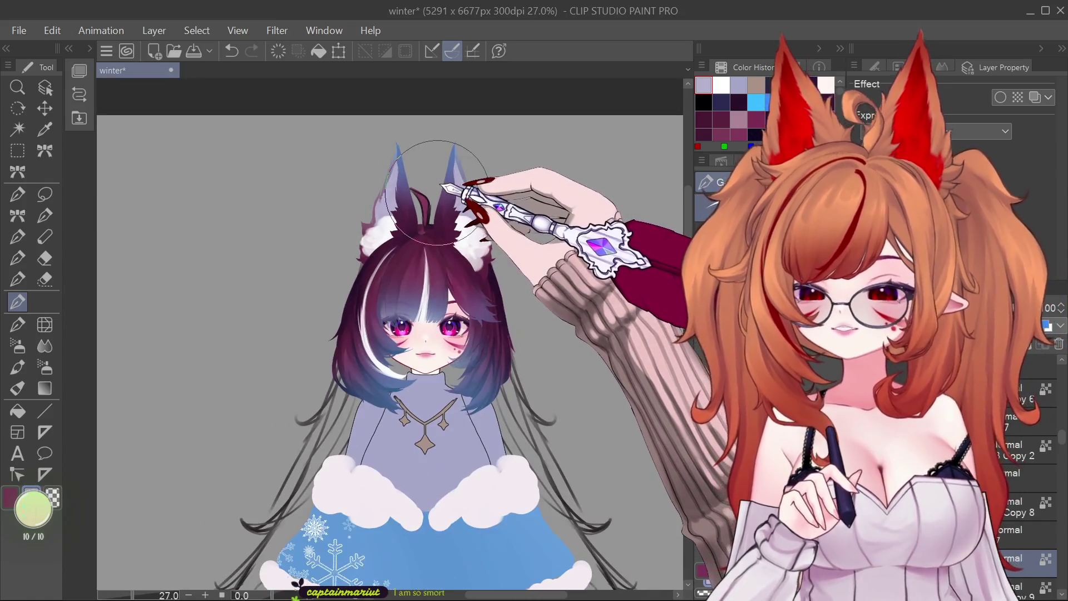
scroll(459, 223, "down", 1)
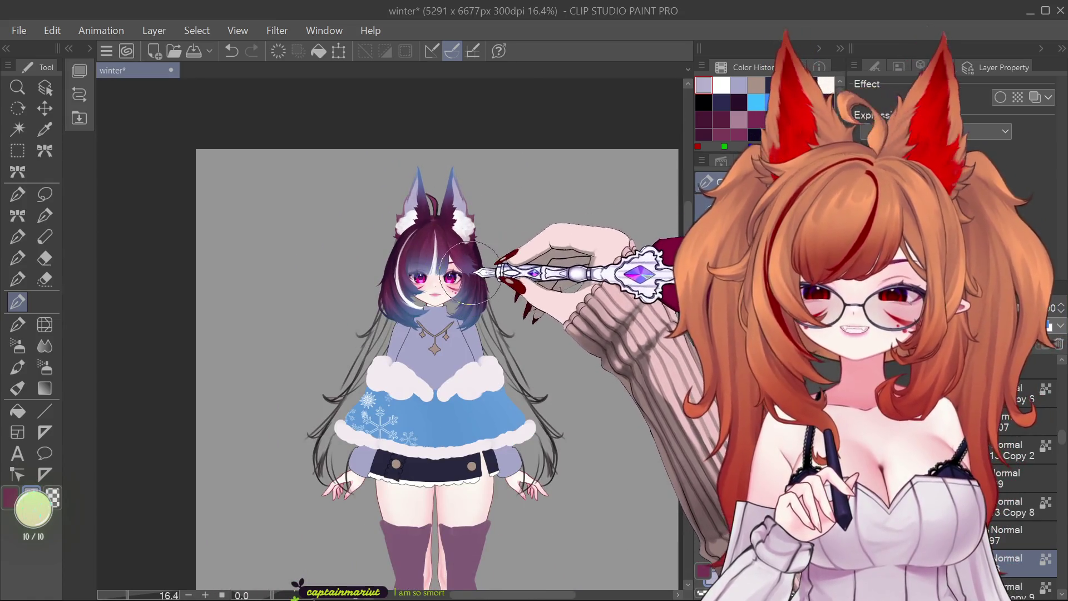
scroll(462, 205, "up", 1)
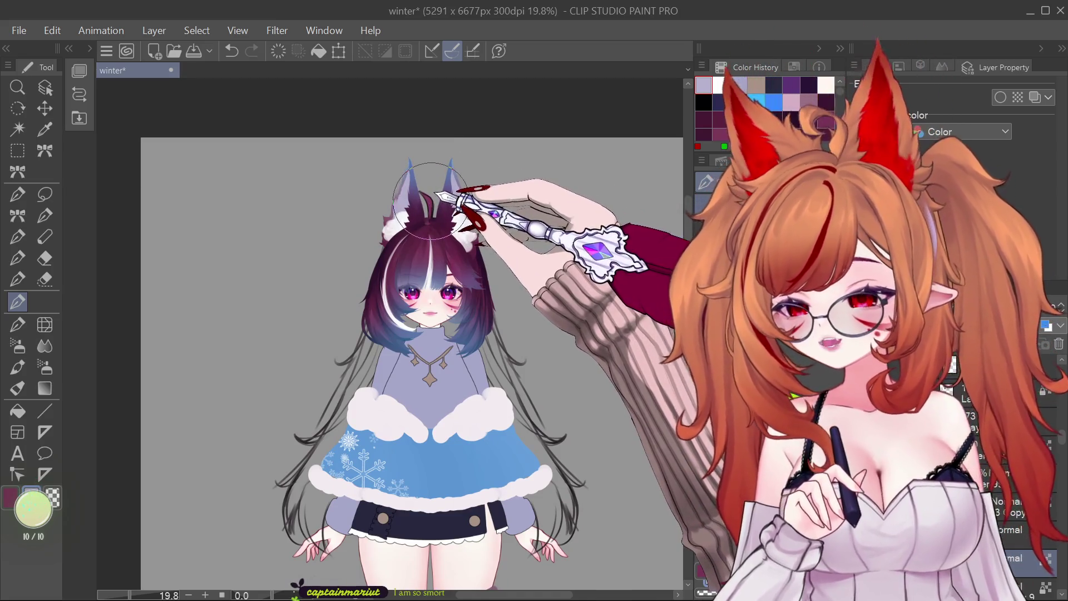
scroll(469, 221, "down", 1)
scroll(467, 374, "up", 1)
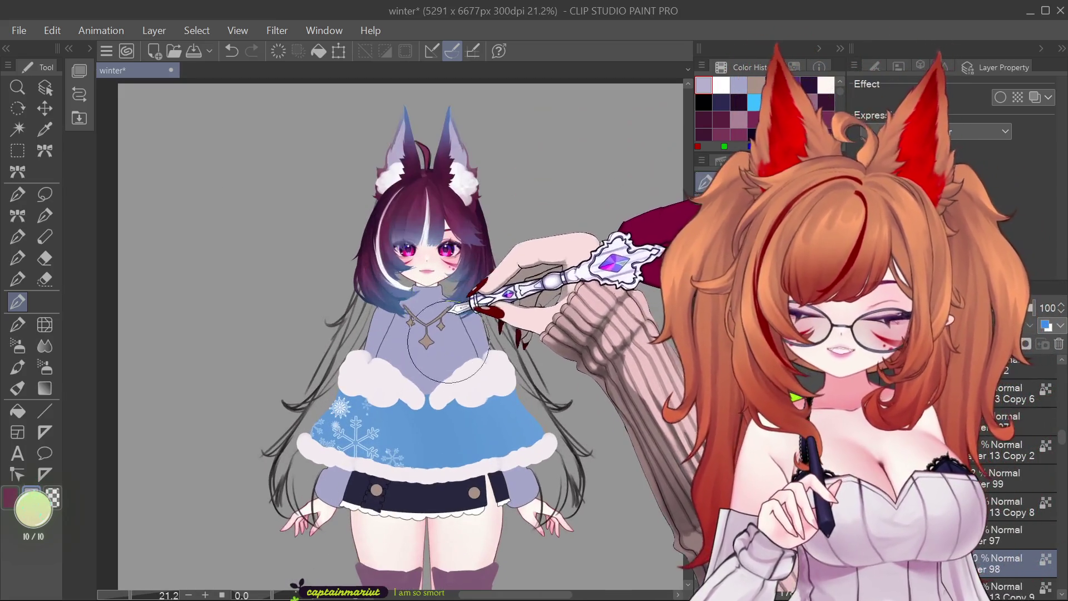
scroll(464, 381, "down", 2)
scroll(467, 417, "down", 1)
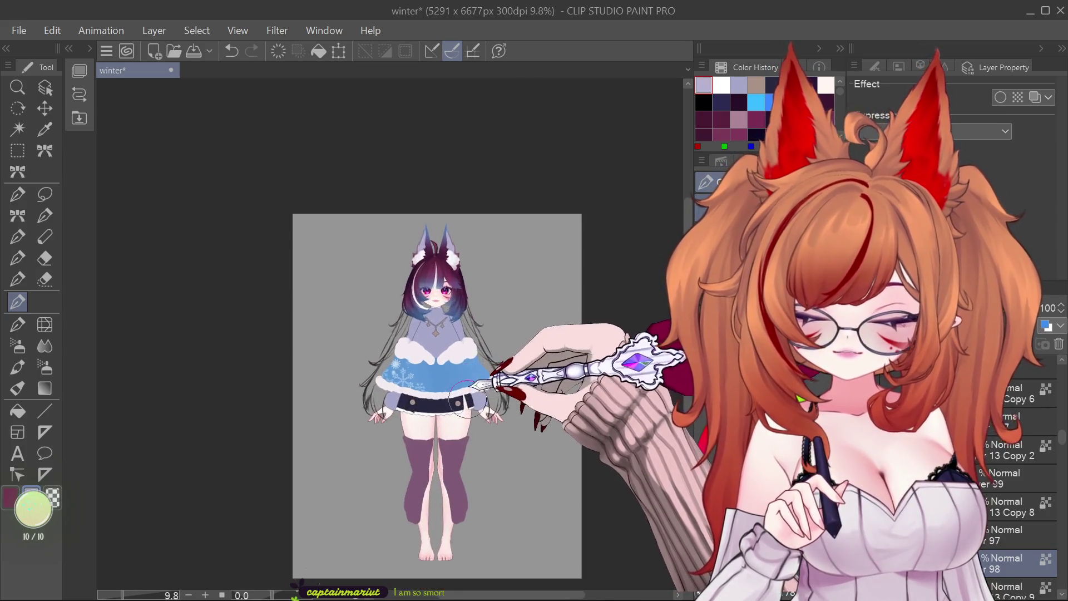
scroll(479, 334, "up", 3)
scroll(445, 312, "down", 1)
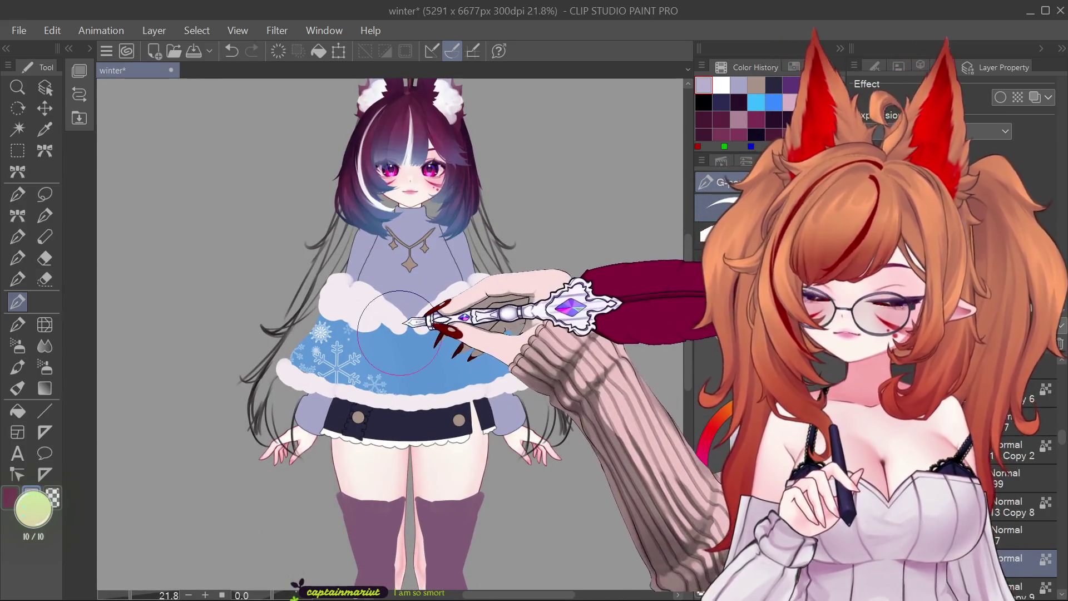
scroll(434, 367, "up", 1)
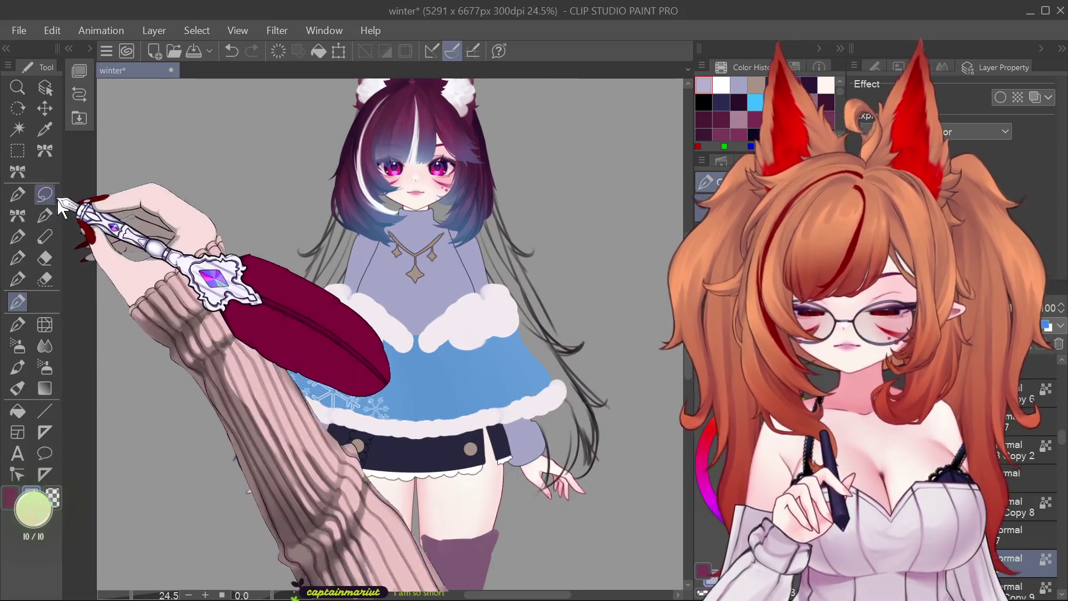
left_click(44, 88)
scroll(439, 352, "up", 1)
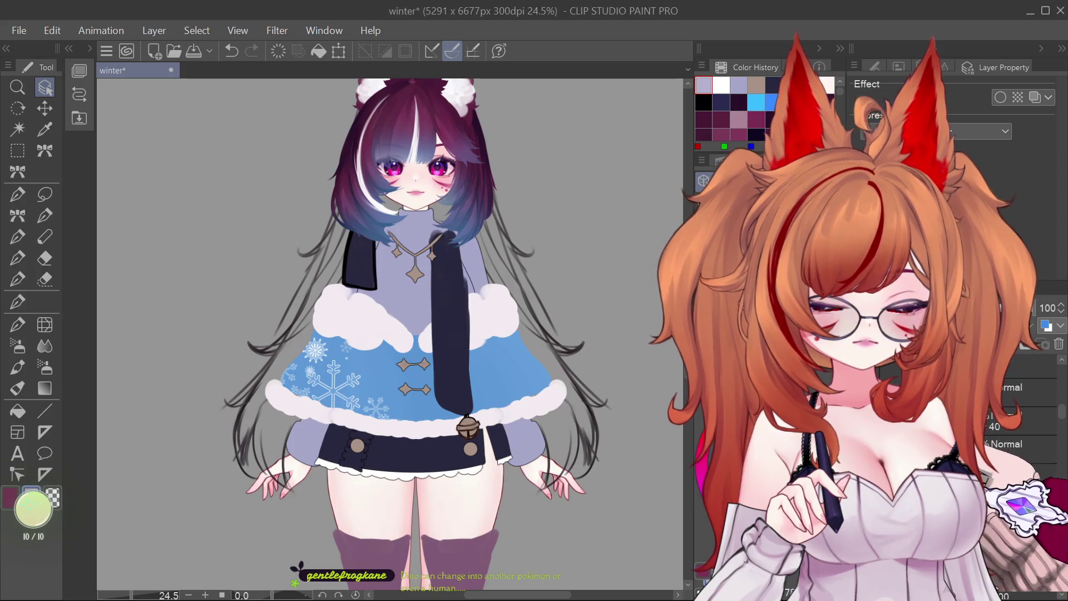
scroll(390, 334, "down", 4)
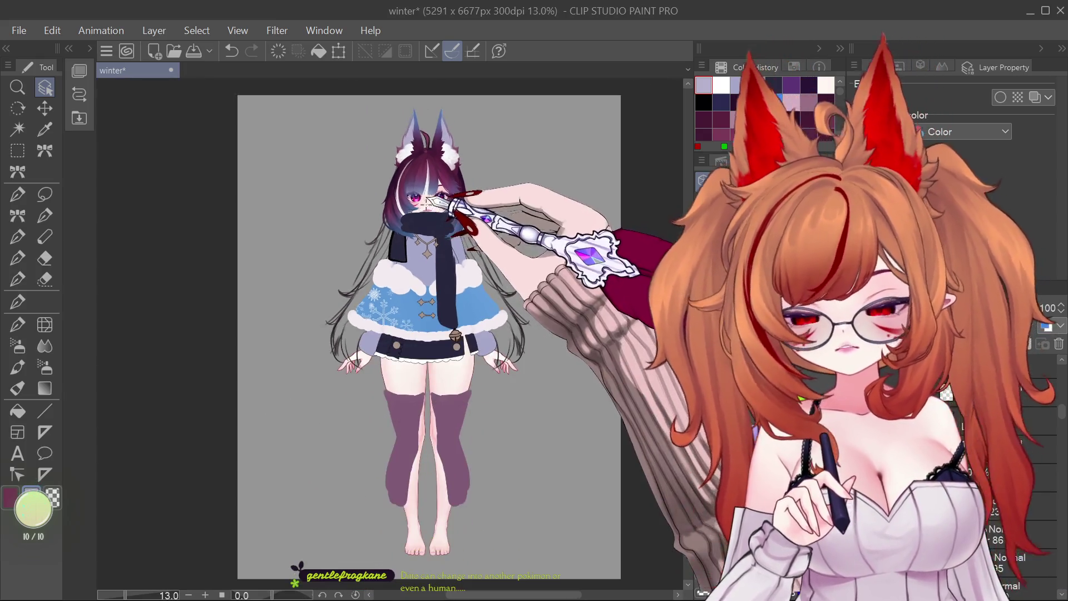
scroll(473, 189, "up", 4)
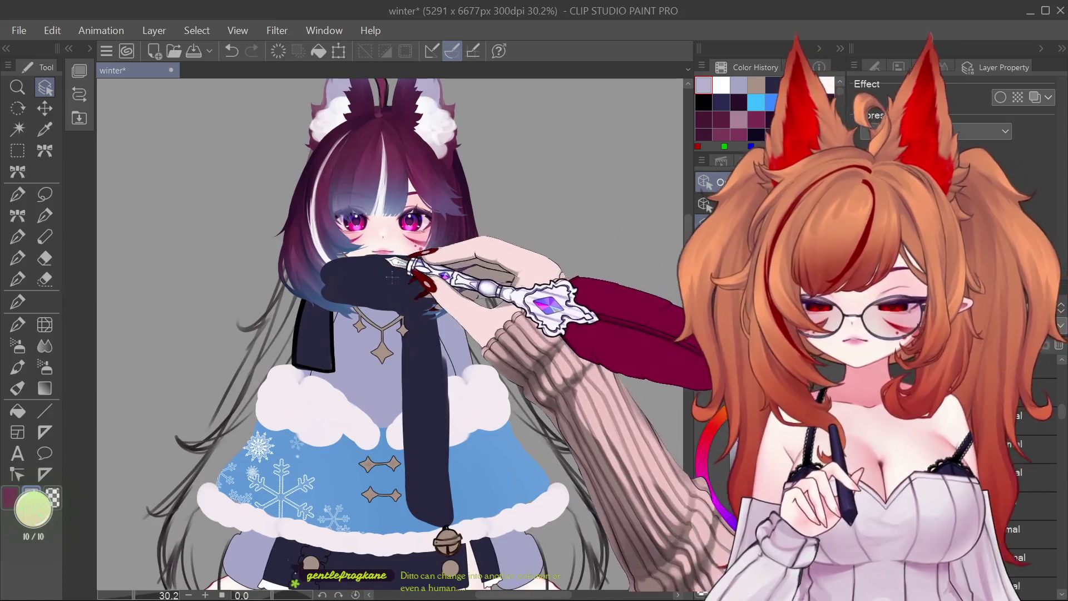
scroll(424, 289, "down", 1)
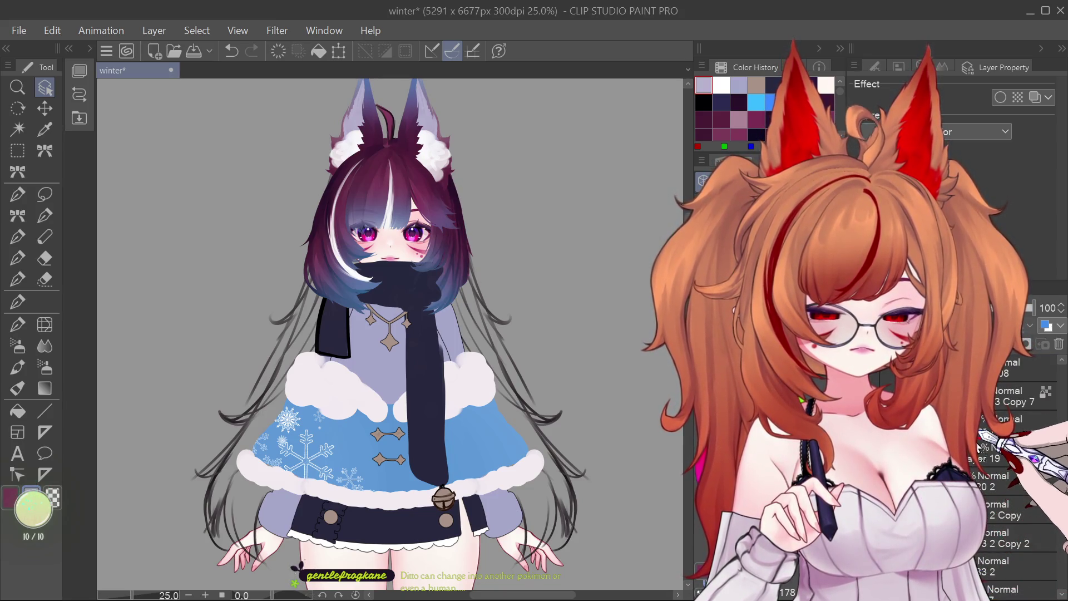
scroll(612, 322, "down", 4)
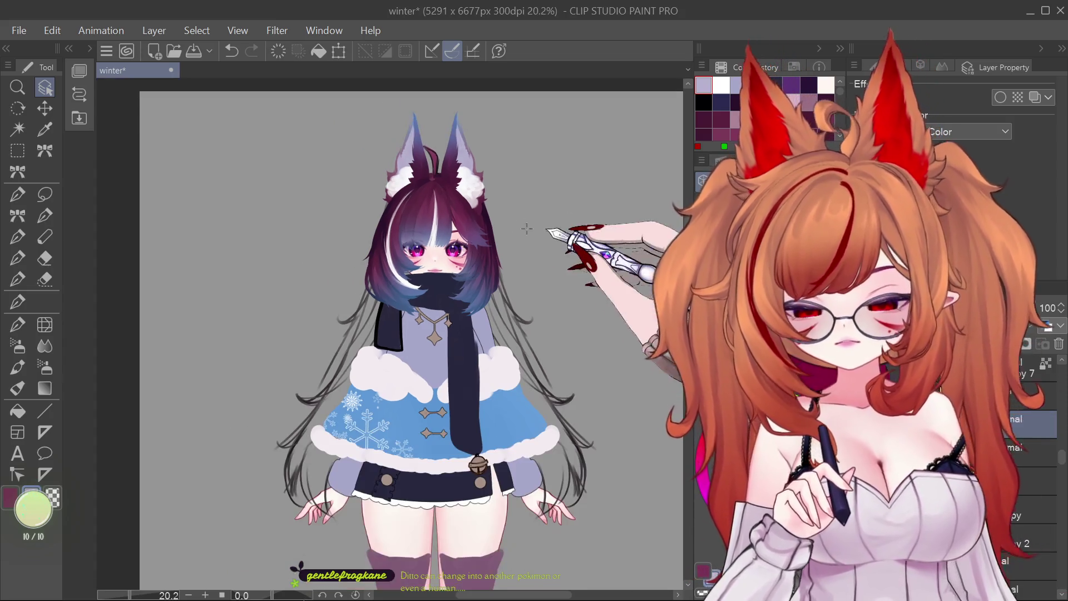
scroll(469, 271, "up", 1)
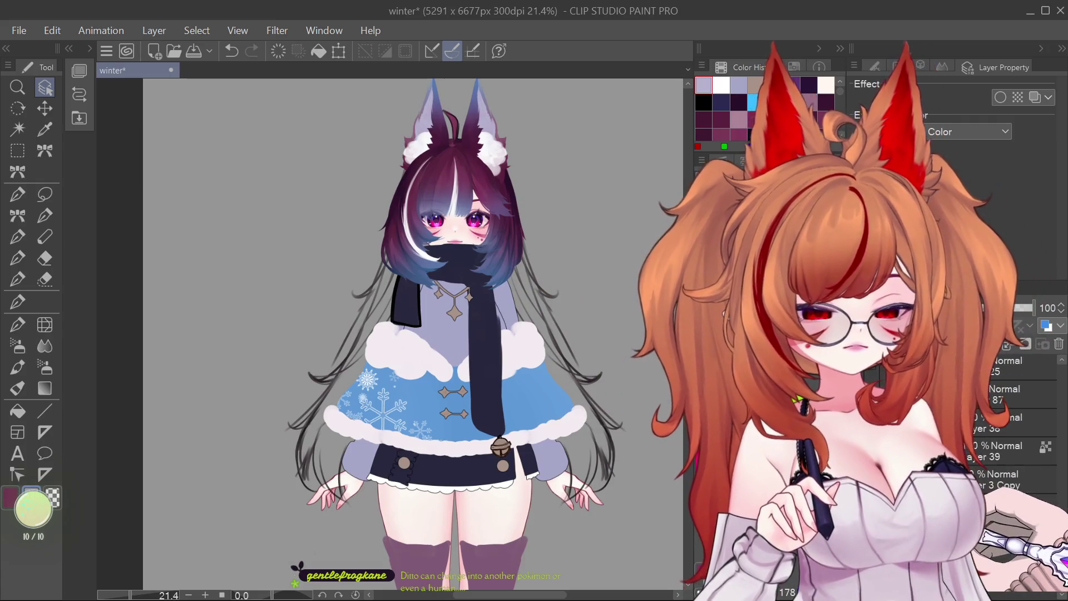
Step: Show the purple-to-blue long hair colour layer, try a magenta variant, then undo it
left_click(978, 439)
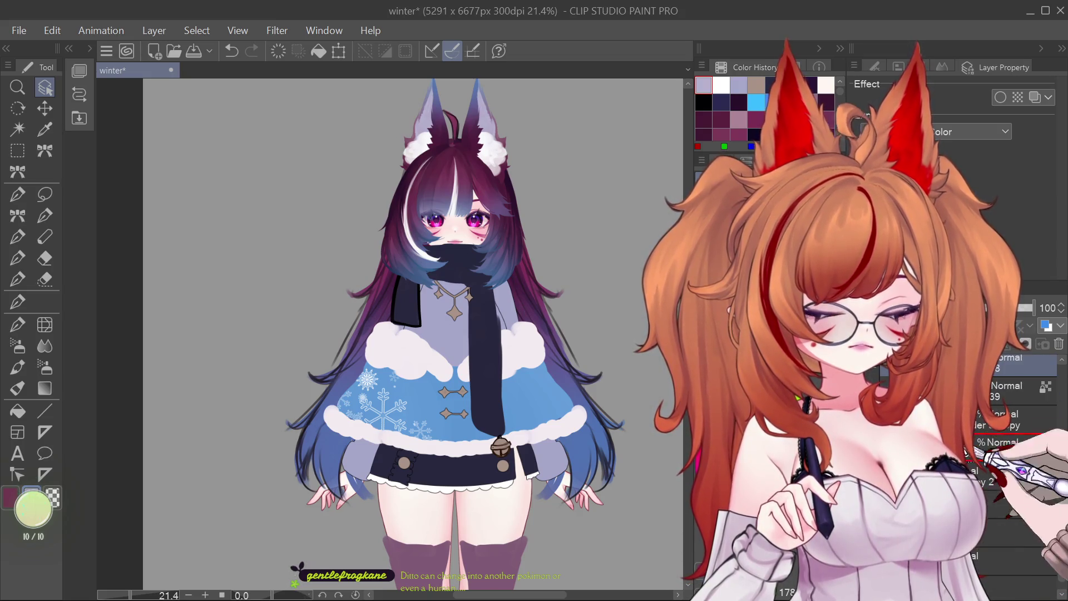
left_click(990, 508)
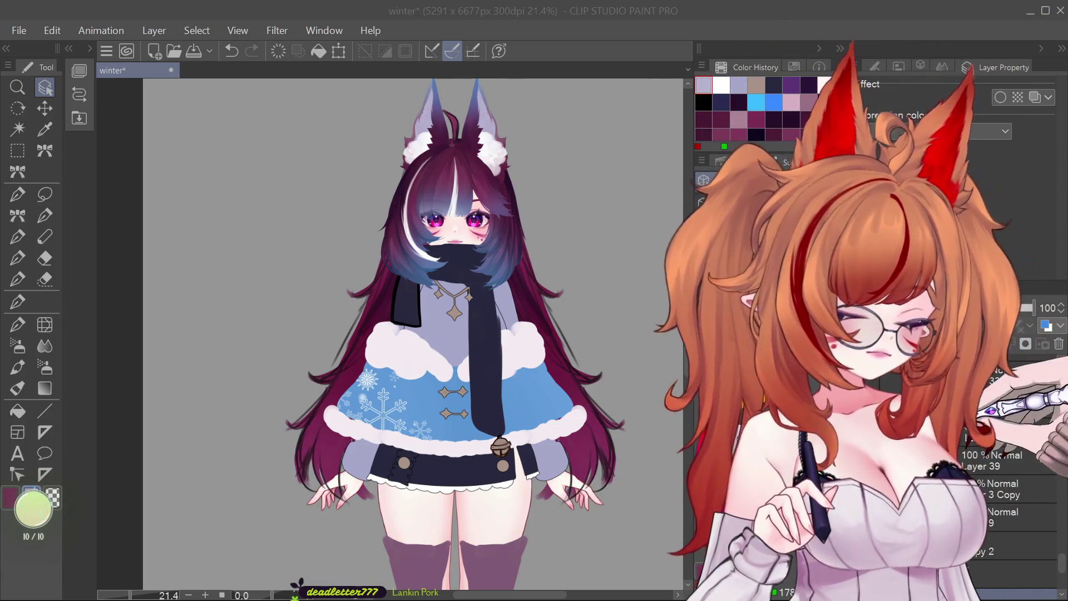
left_click(982, 439)
key("ctrl+z")
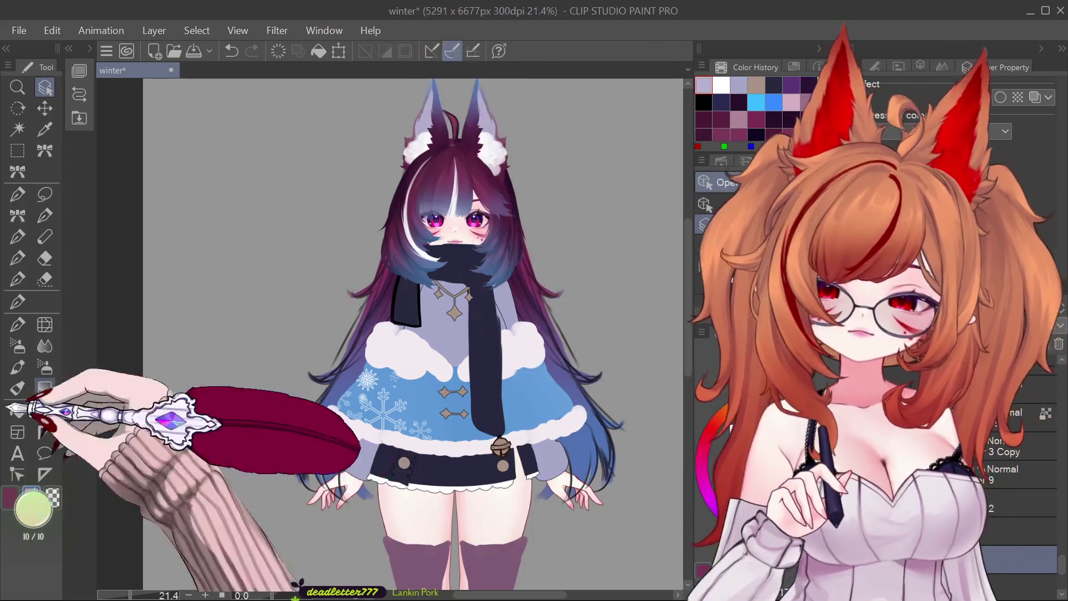
Step: Scroll through the layer list and bring up the hair layer's border effect settings
scroll(432, 356, "down", 1)
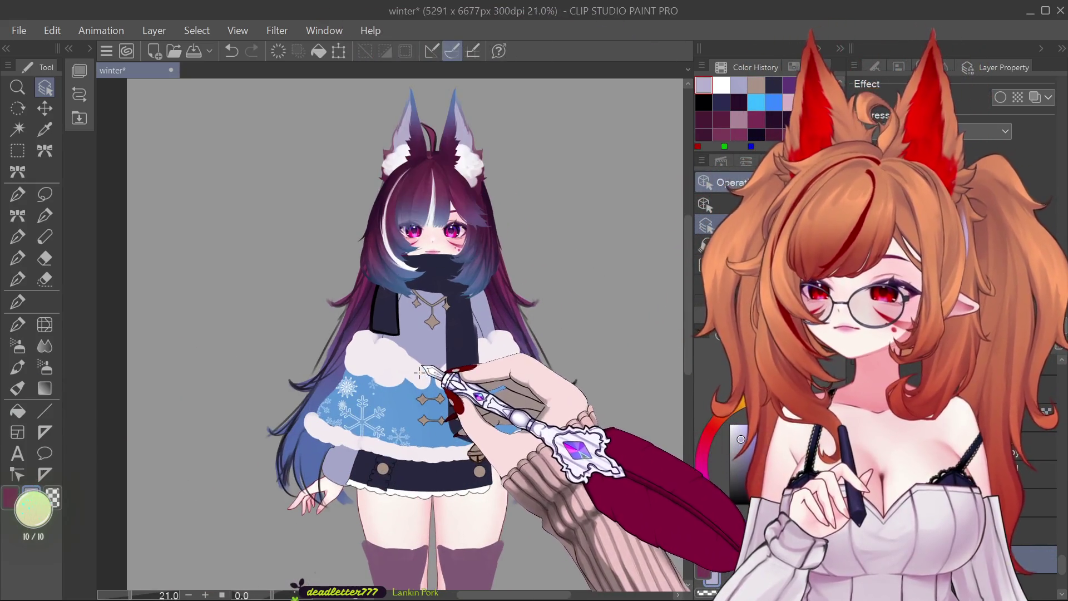
scroll(445, 359, "down", 3)
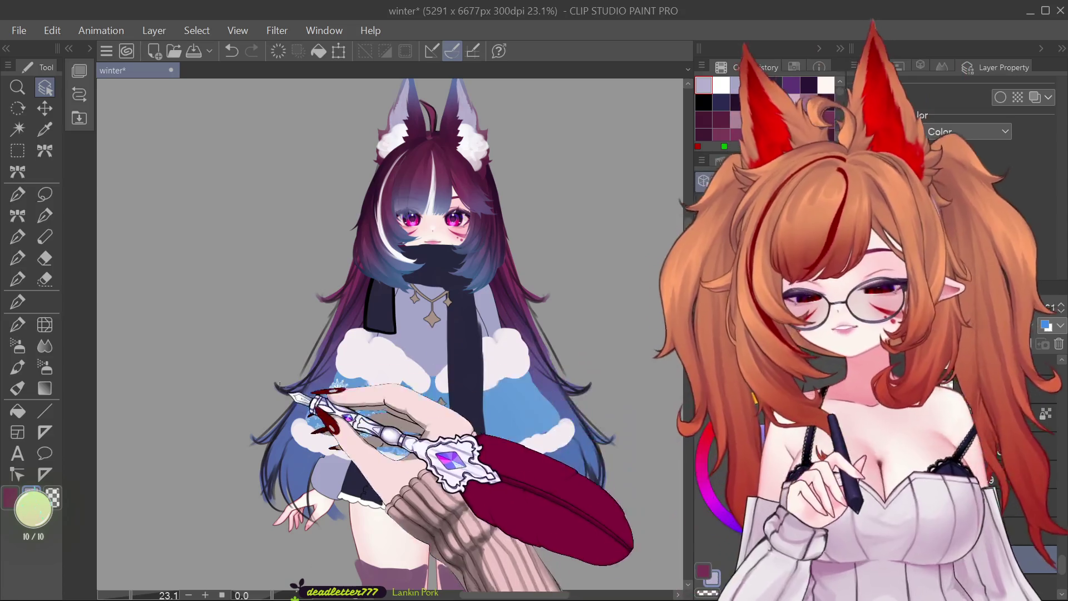
scroll(297, 297, "up", 3)
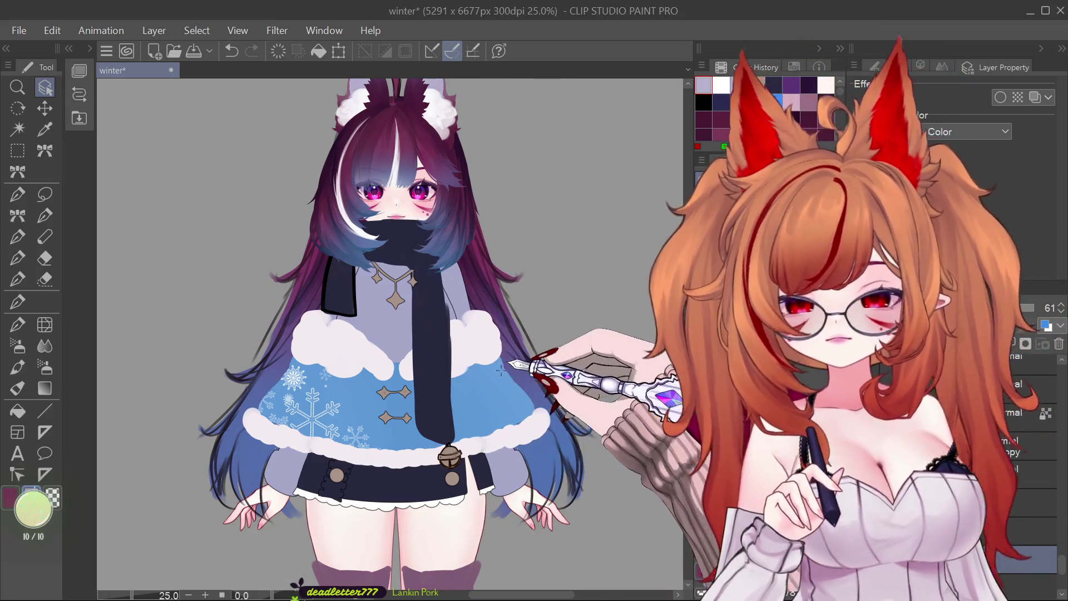
scroll(492, 350, "down", 1)
scroll(492, 349, "up", 1)
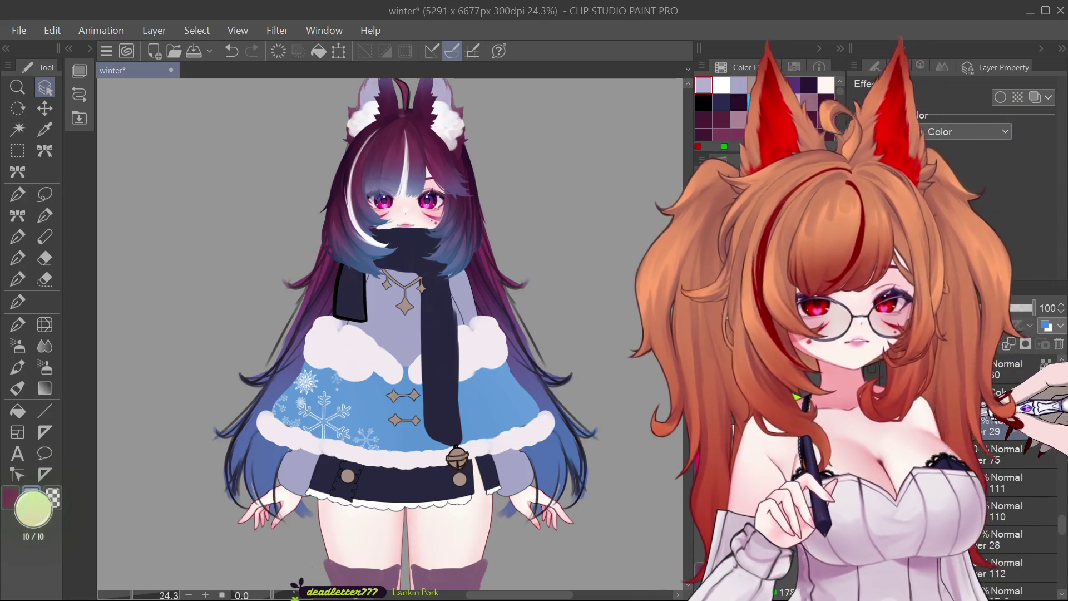
left_click(996, 97)
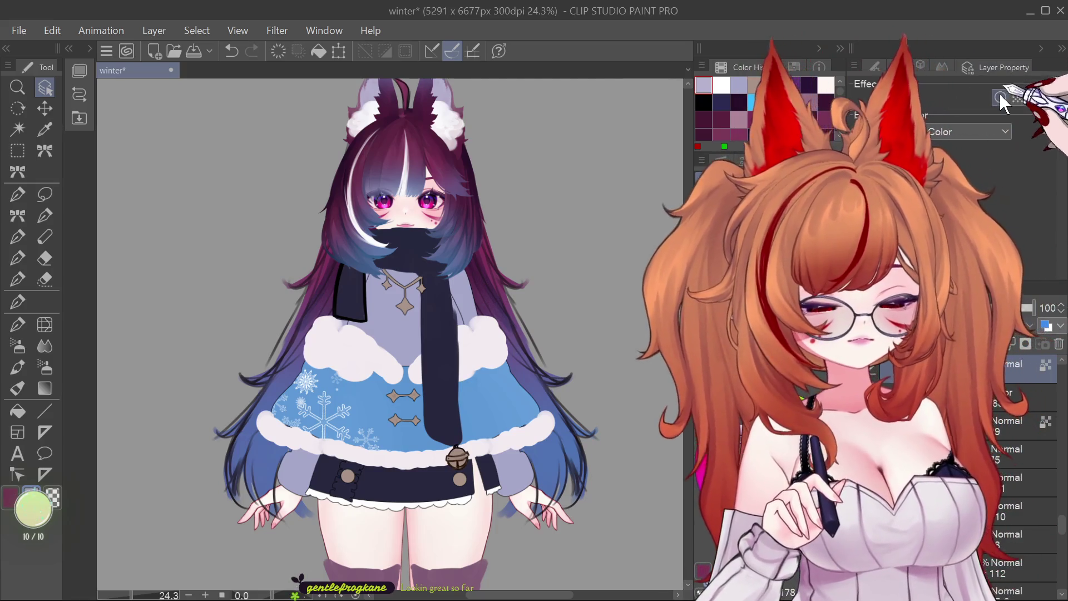
Step: Turn on a black border effect with 3.0 thickness for the hair layer
left_click(1000, 95)
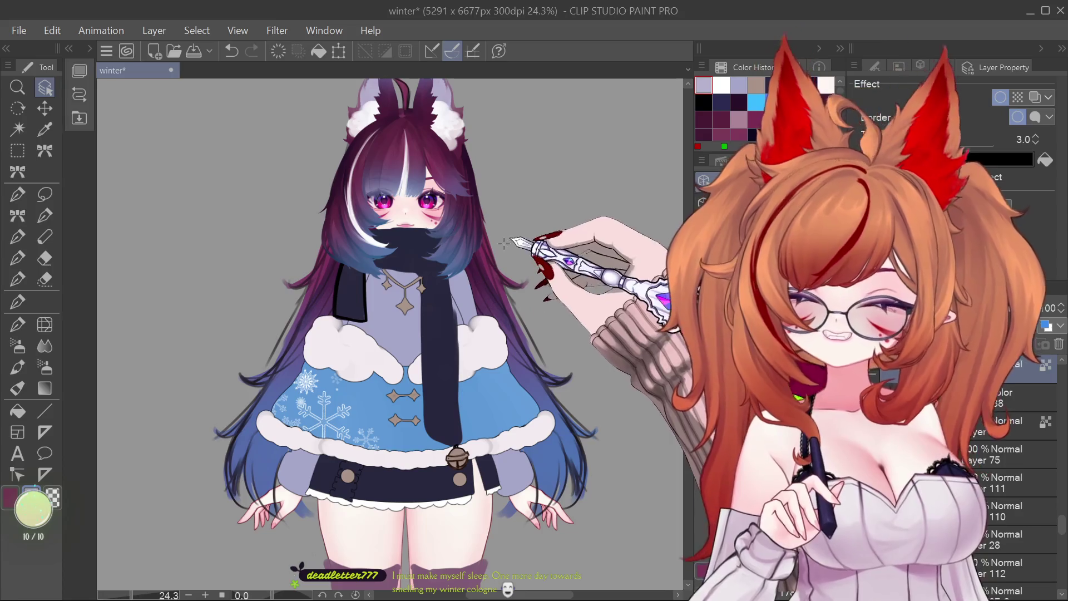
Step: Make the white fur muffs over the hands and the fur-trimmed boots visible
scroll(445, 290, "down", 2)
scroll(419, 275, "up", 2)
scroll(419, 276, "down", 2)
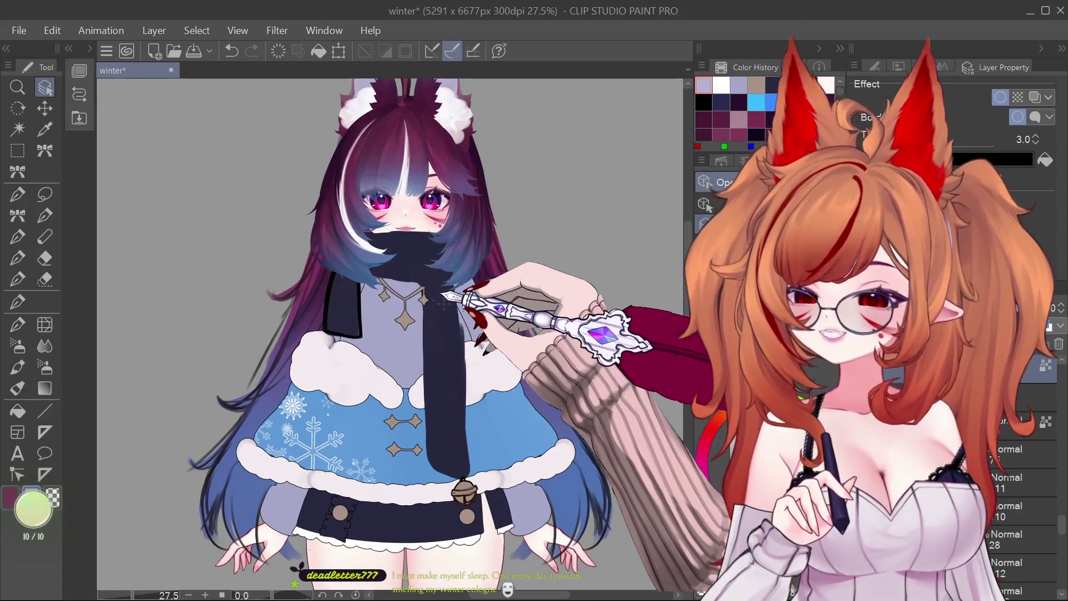
scroll(420, 315, "down", 2)
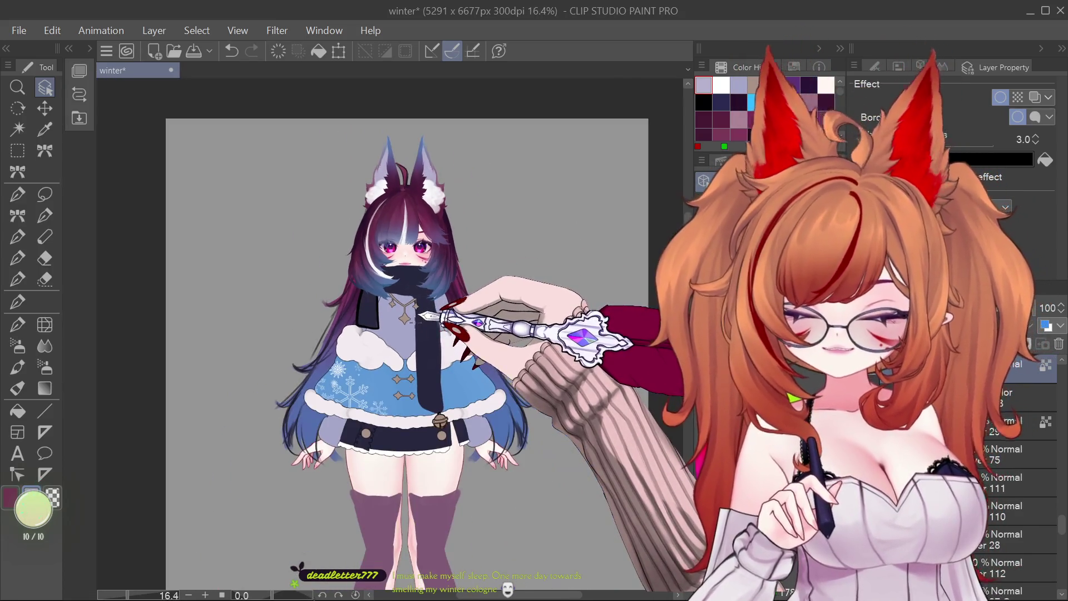
scroll(424, 336, "up", 3)
scroll(428, 346, "down", 5)
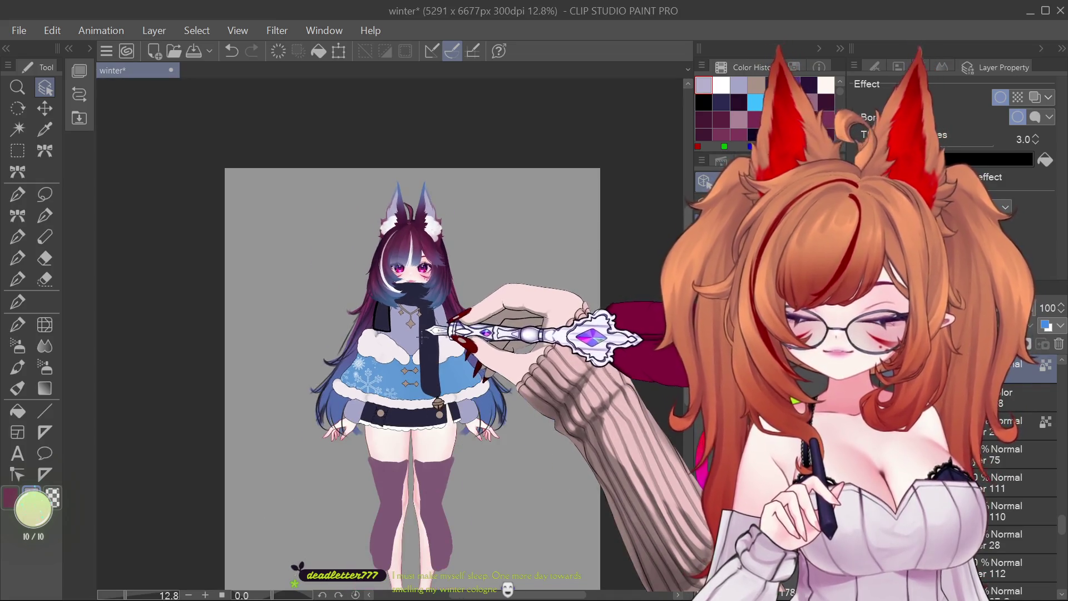
scroll(426, 356, "up", 5)
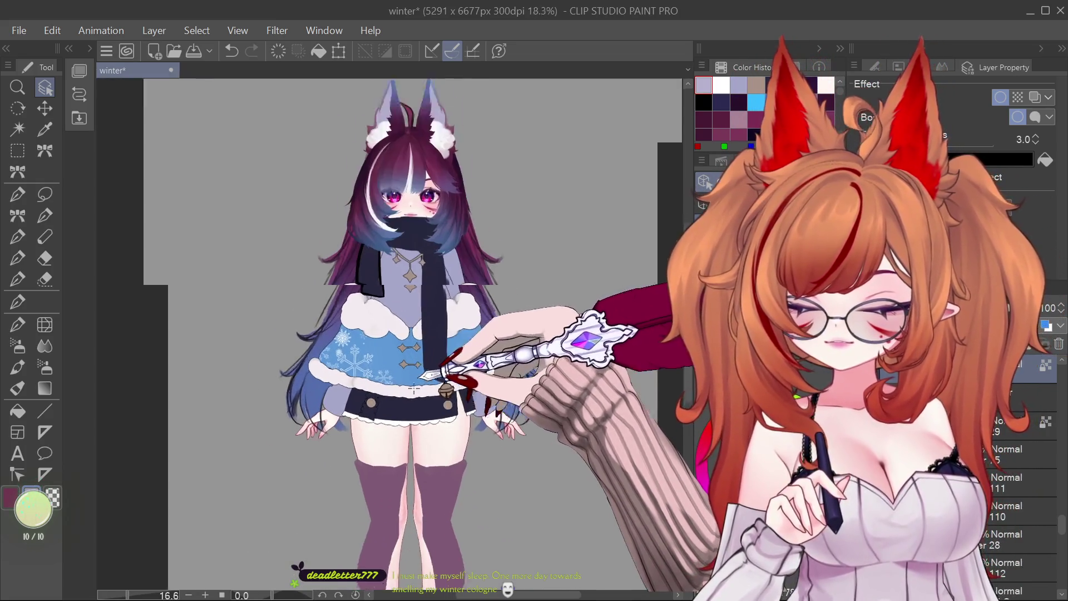
scroll(423, 361, "down", 2)
scroll(412, 331, "up", 4)
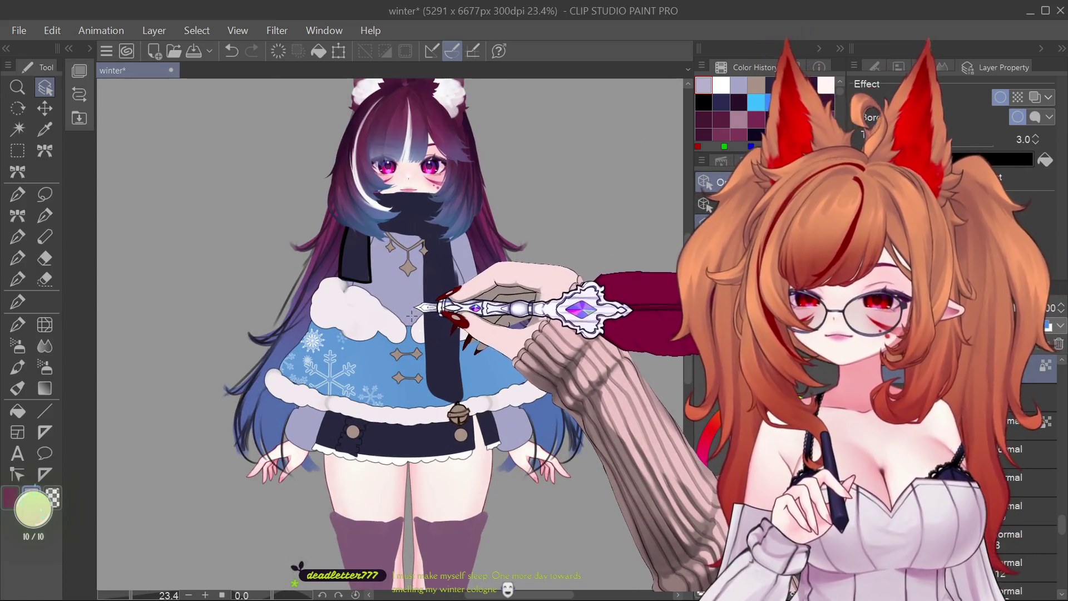
scroll(412, 317, "up", 2)
scroll(415, 328, "down", 4)
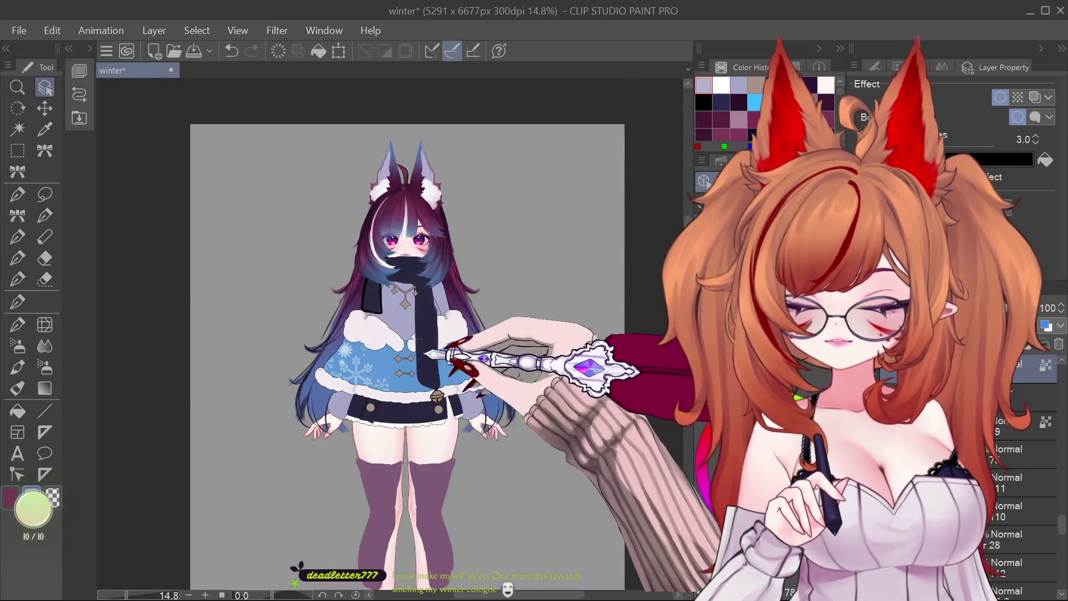
scroll(453, 439, "down", 2)
scroll(429, 393, "up", 3)
scroll(441, 429, "down", 3)
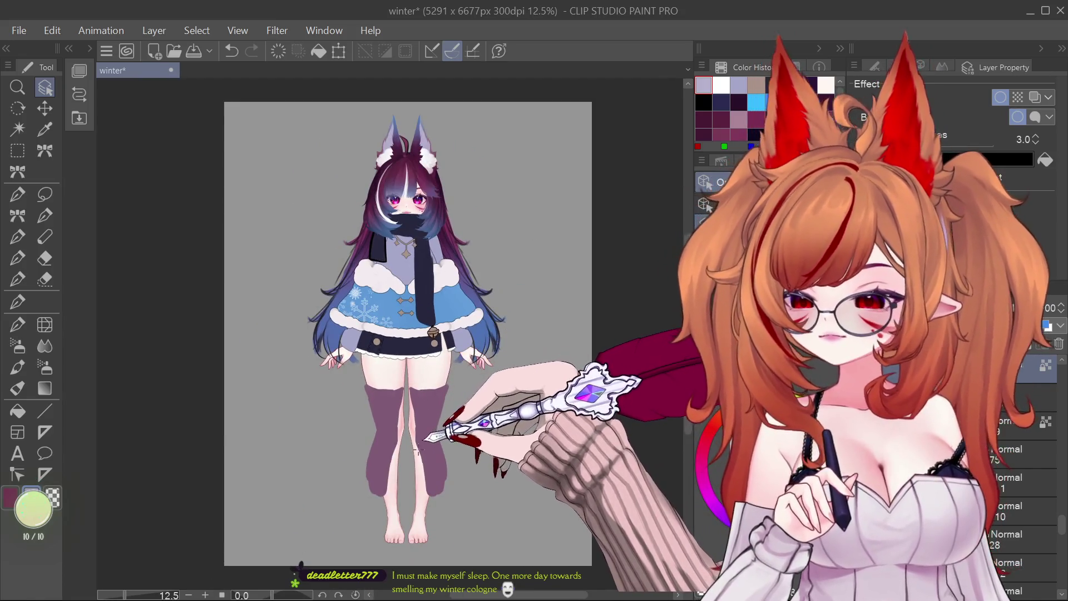
scroll(419, 450, "up", 1)
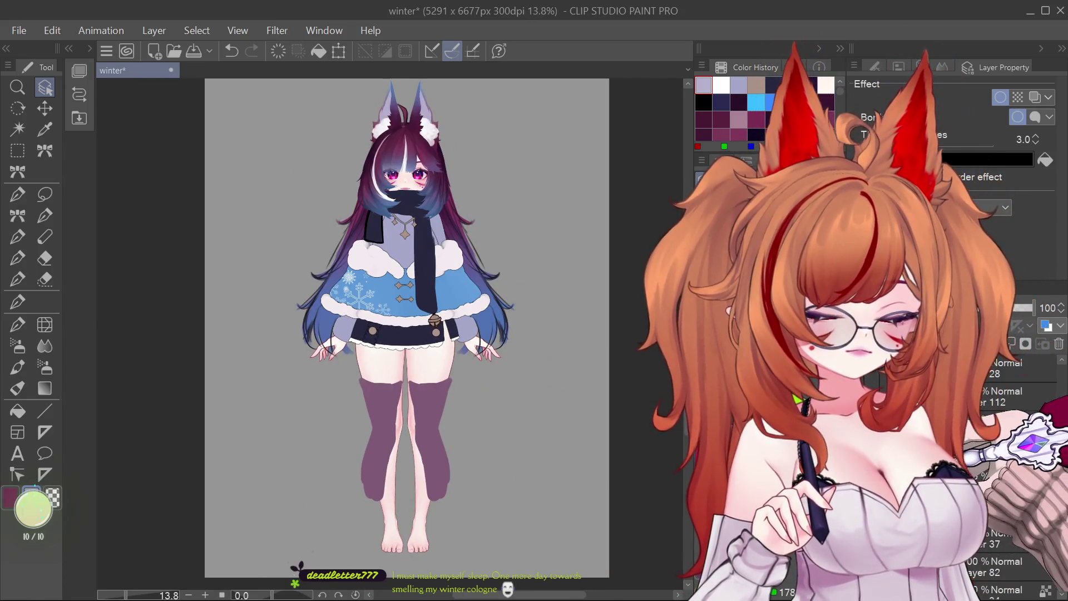
left_click(860, 368)
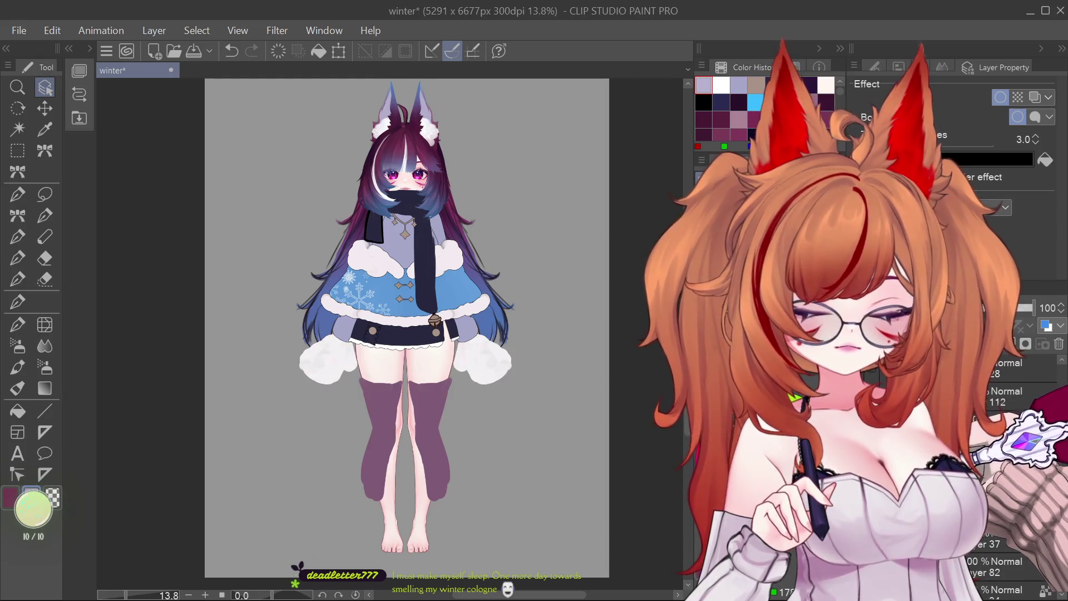
left_click(860, 396)
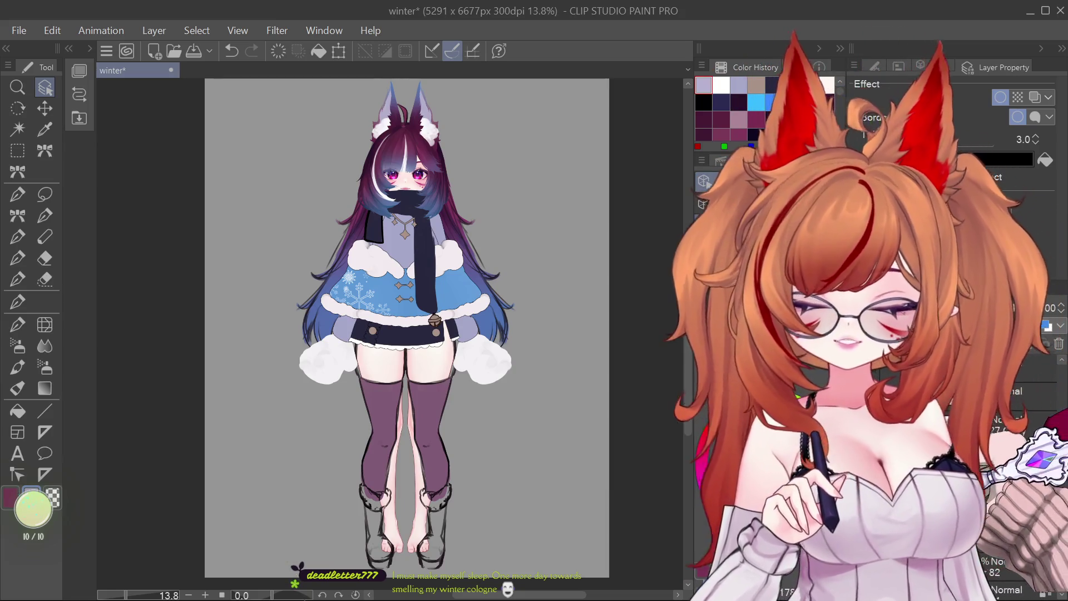
Step: Compare darker boot, lighter stockings and darker muff layer variants, leaving them all hidden
left_click(860, 424)
left_click(860, 424)
left_click(860, 424)
left_click(859, 424)
left_click(860, 396)
left_click(859, 396)
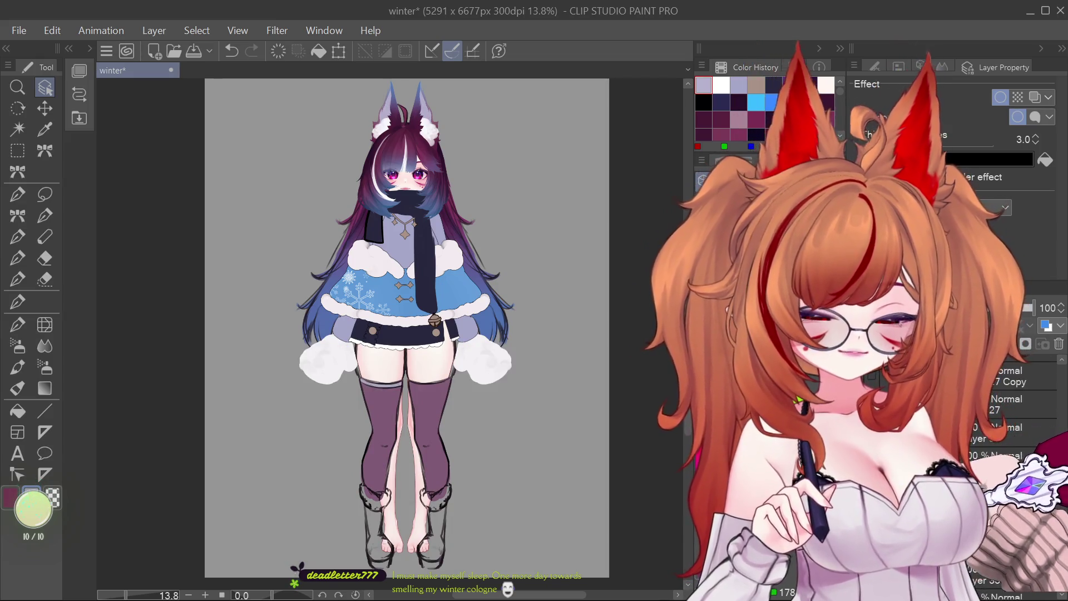
left_click(797, 400)
left_click(795, 401)
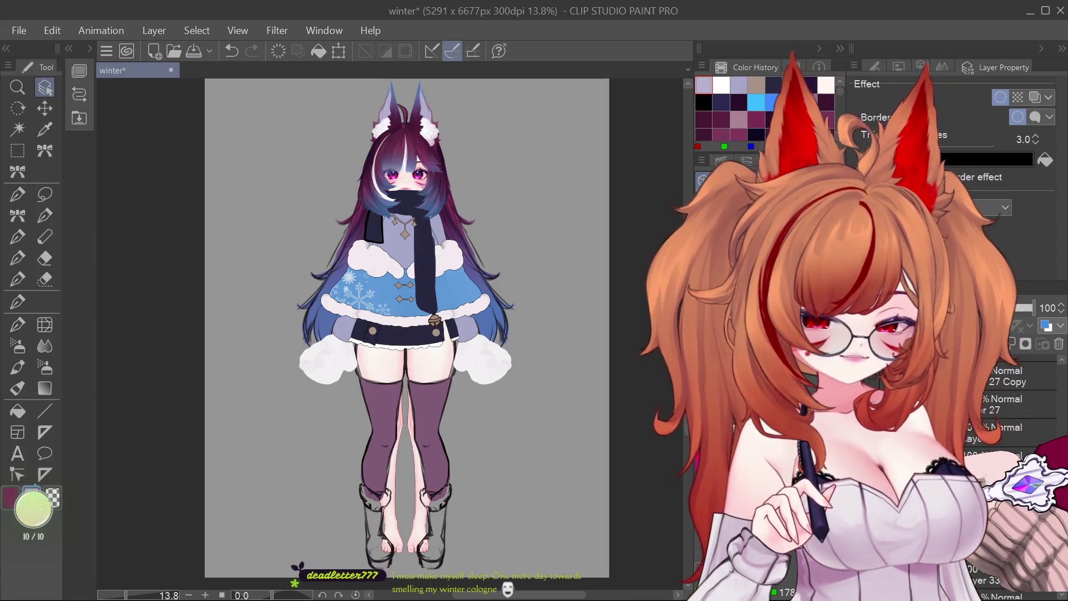
left_click(798, 400)
left_click(797, 400)
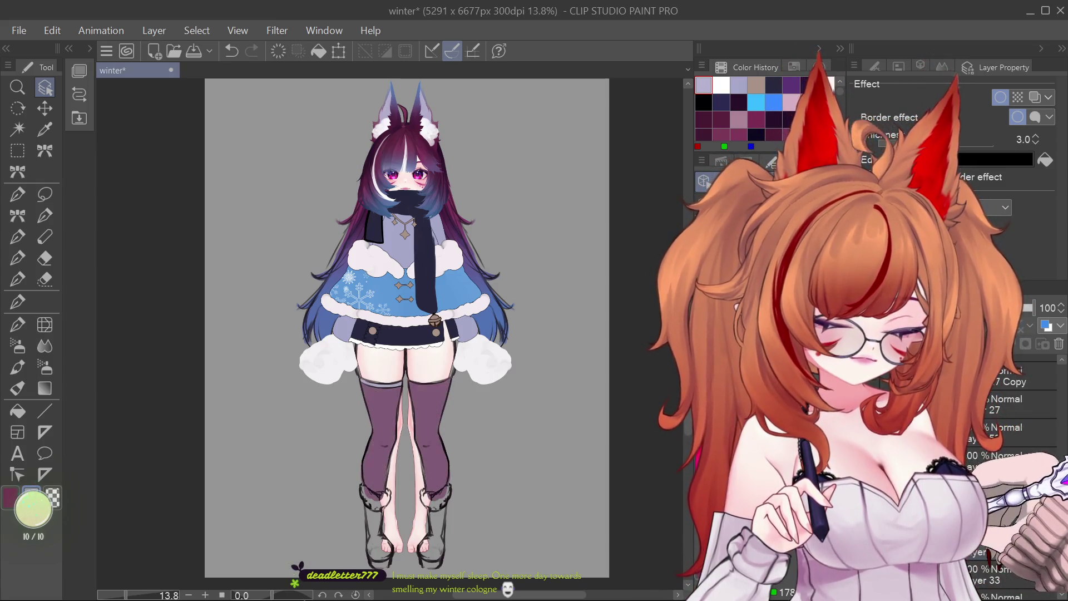
left_click(797, 400)
left_click(797, 400)
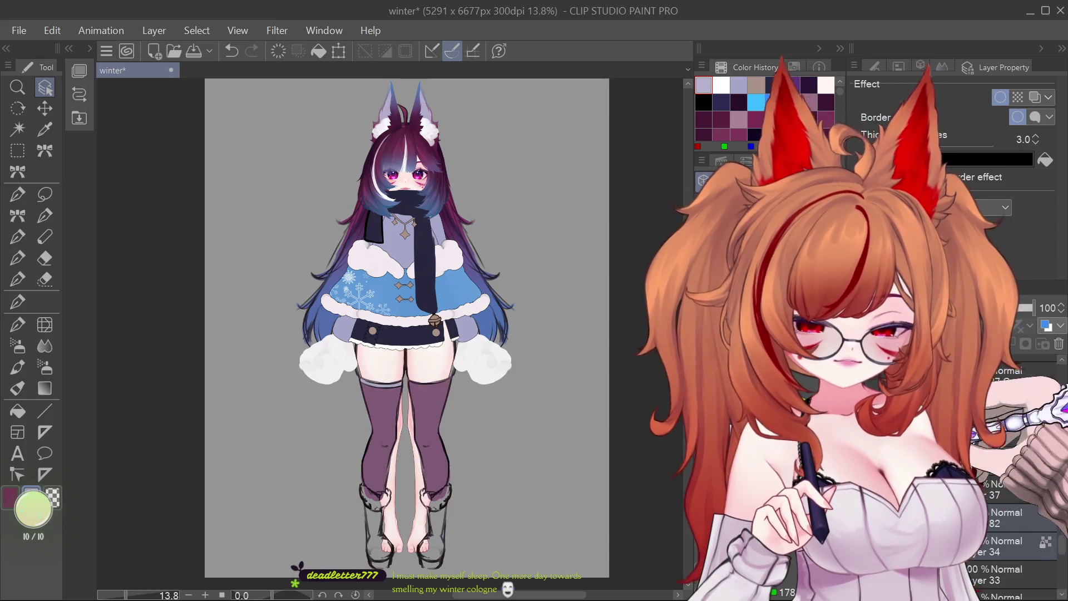
Step: Pick the Liquify tool for the legs, undo a test stroke, and select another layer
left_click(44, 325)
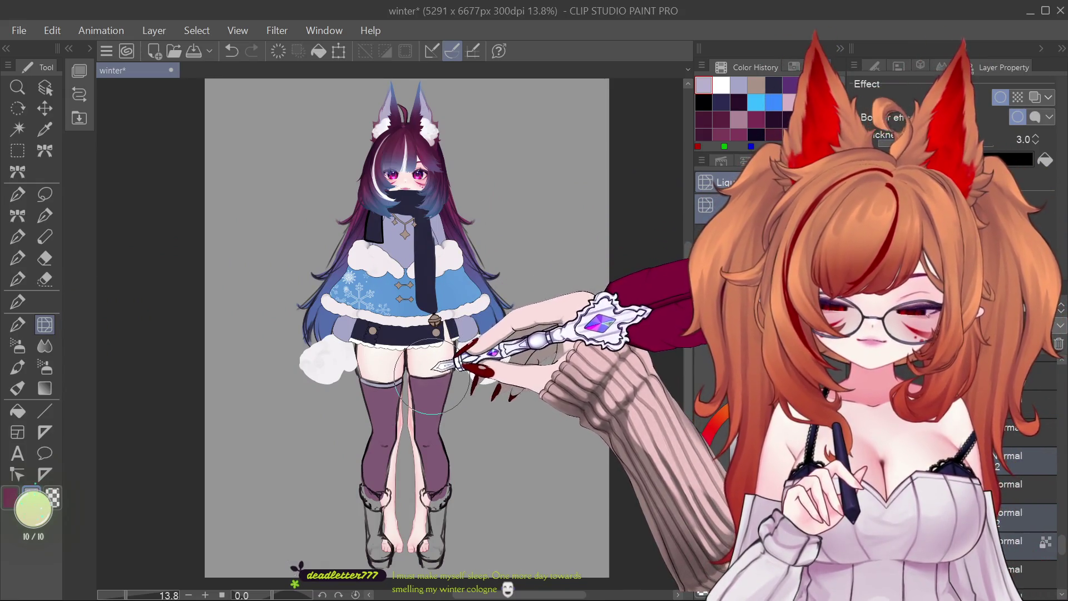
key("ctrl+z")
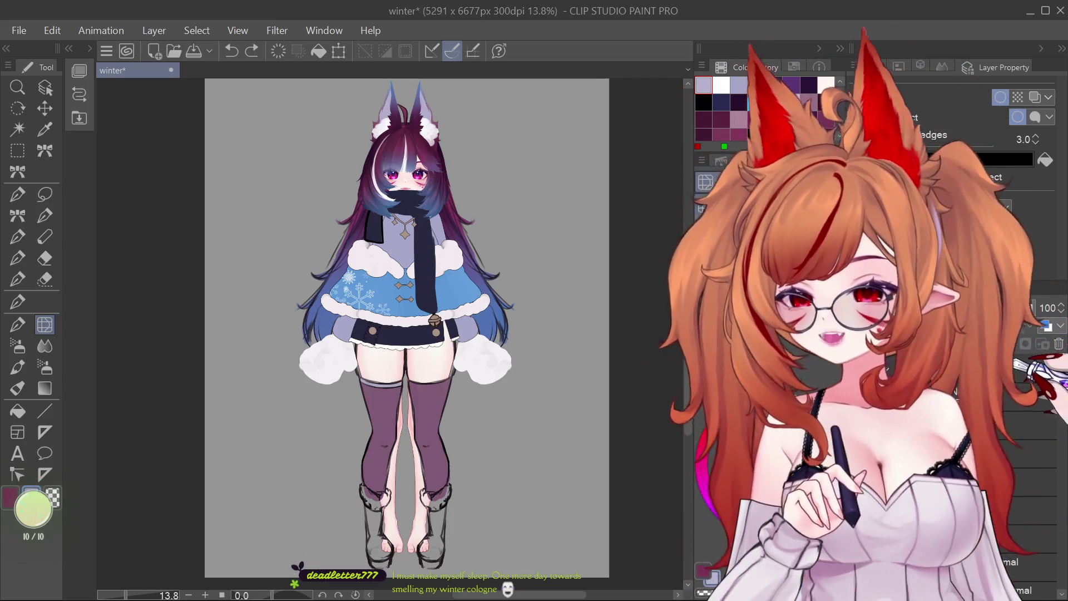
left_click(1046, 372)
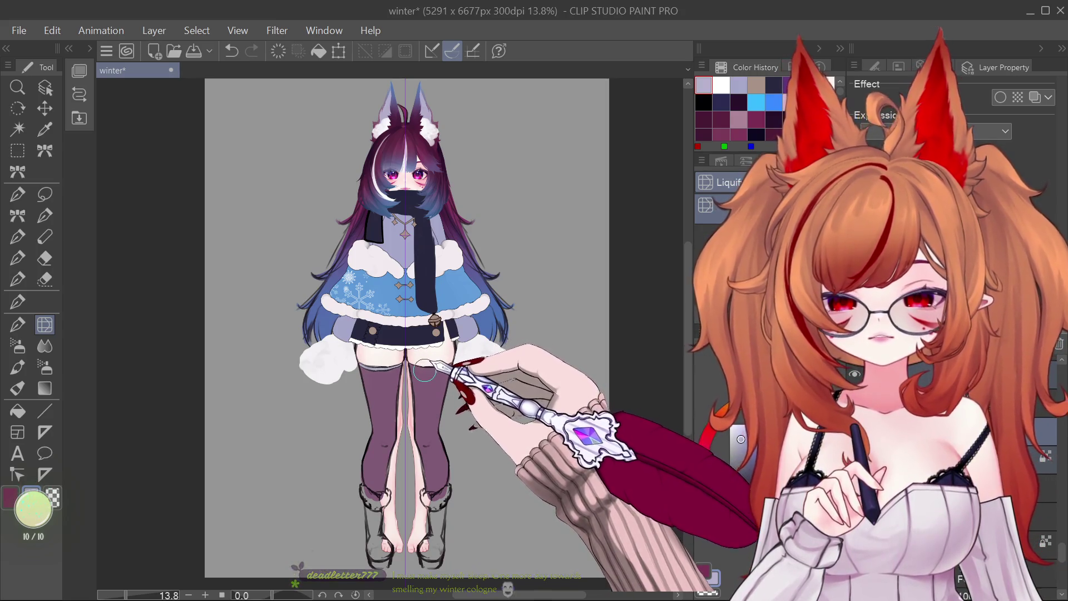
Step: Zoom in and out around the stockinged thighs and knees to inspect their shape
scroll(443, 346, "up", 4)
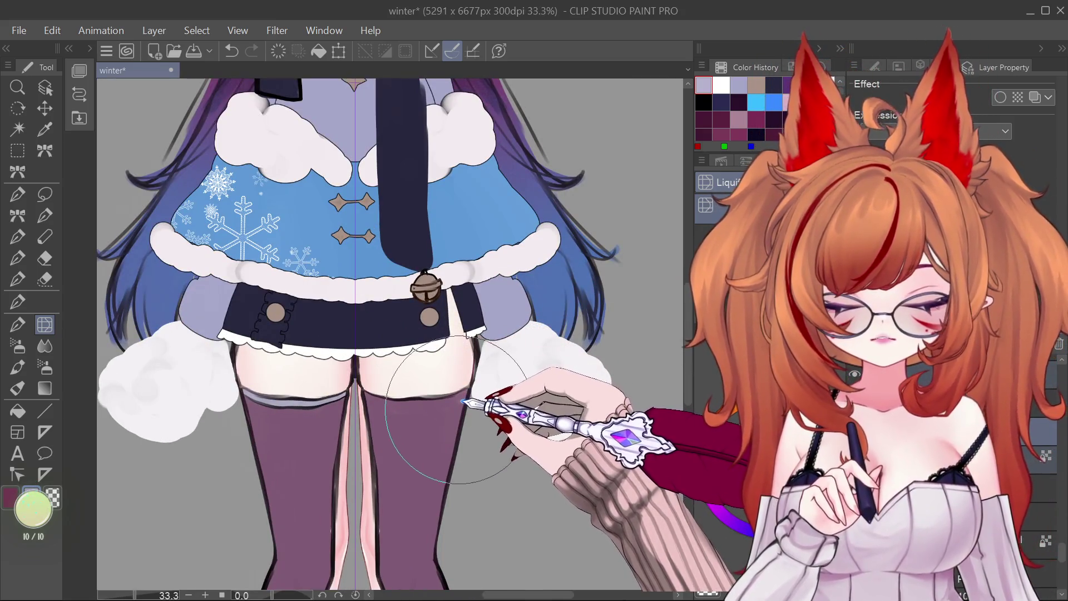
scroll(438, 361, "down", 7)
scroll(418, 380, "up", 6)
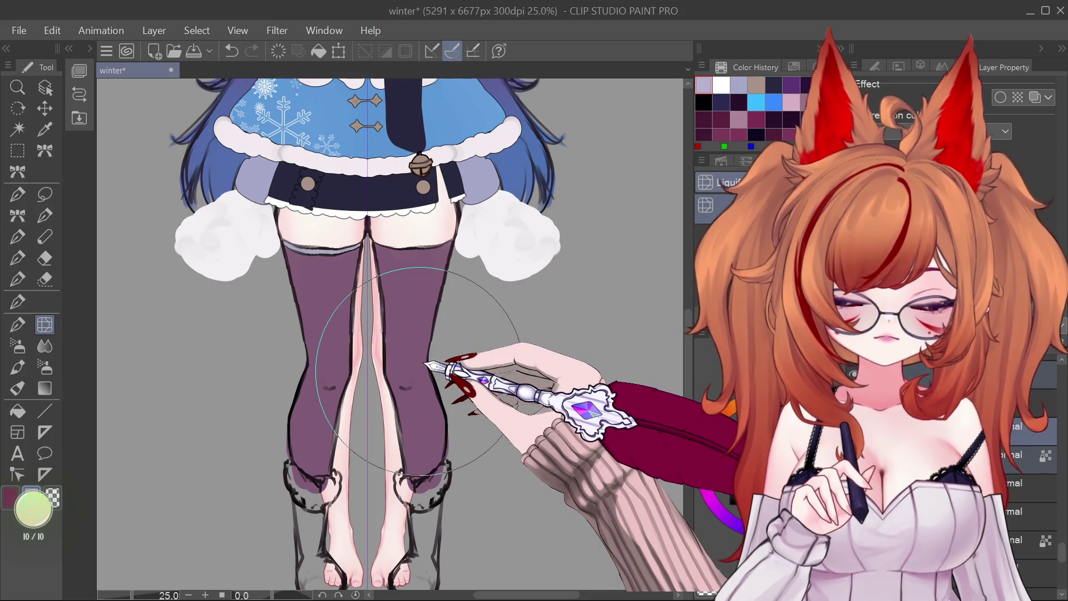
scroll(420, 385, "down", 3)
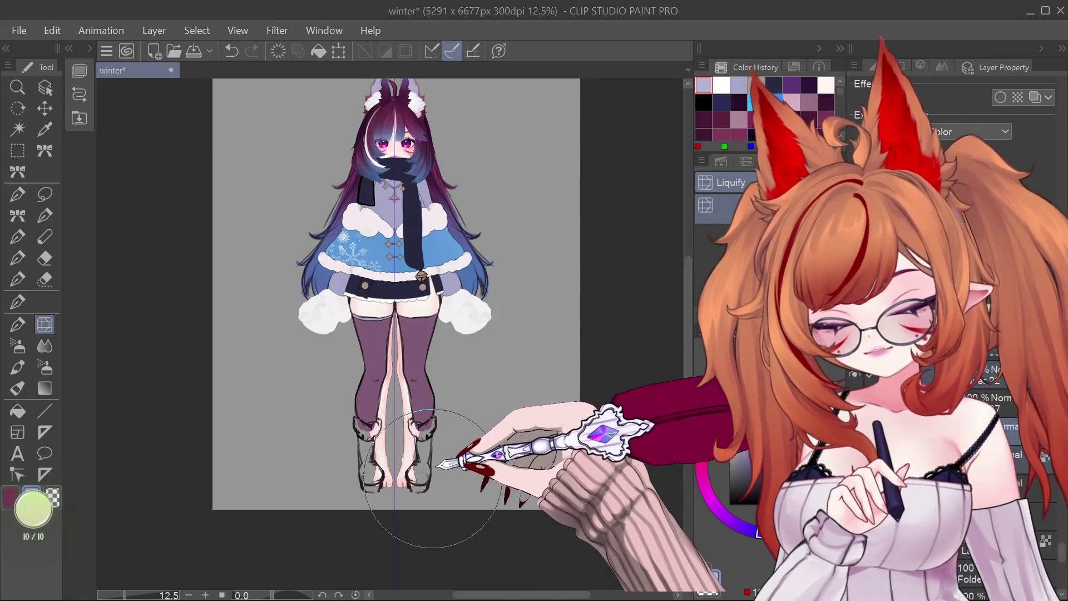
scroll(437, 473, "down", 2)
scroll(442, 446, "up", 4)
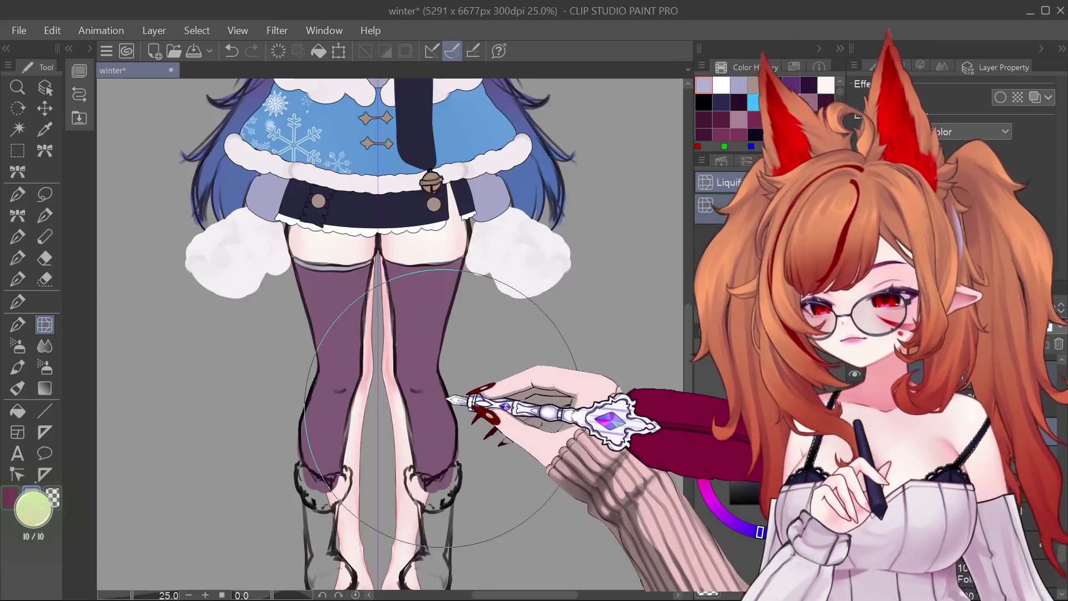
scroll(443, 428, "down", 2)
scroll(484, 356, "up", 3)
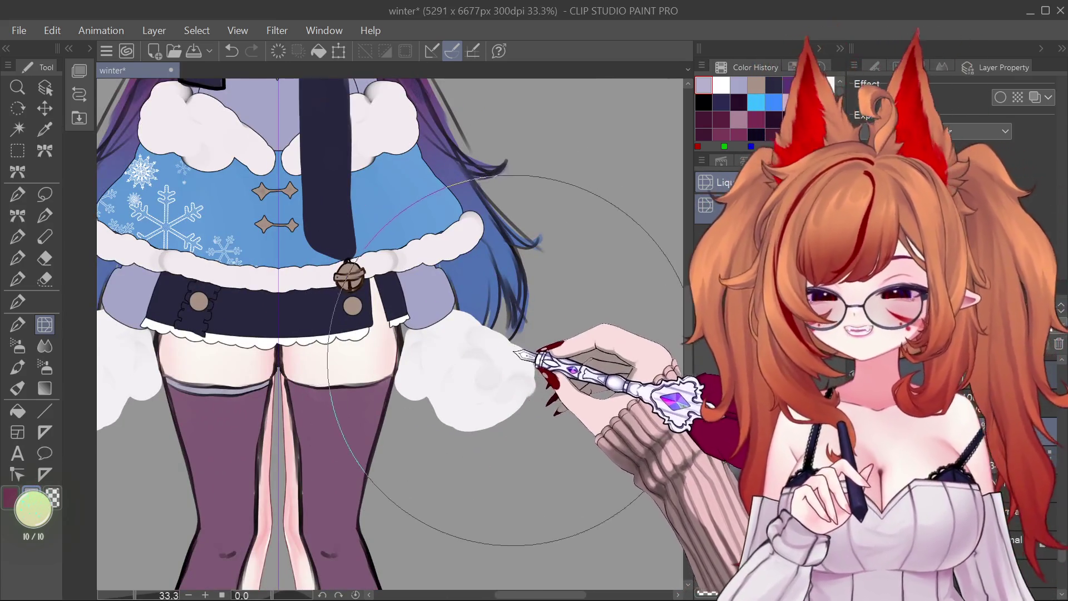
scroll(523, 373, "up", 2)
scroll(485, 362, "down", 2)
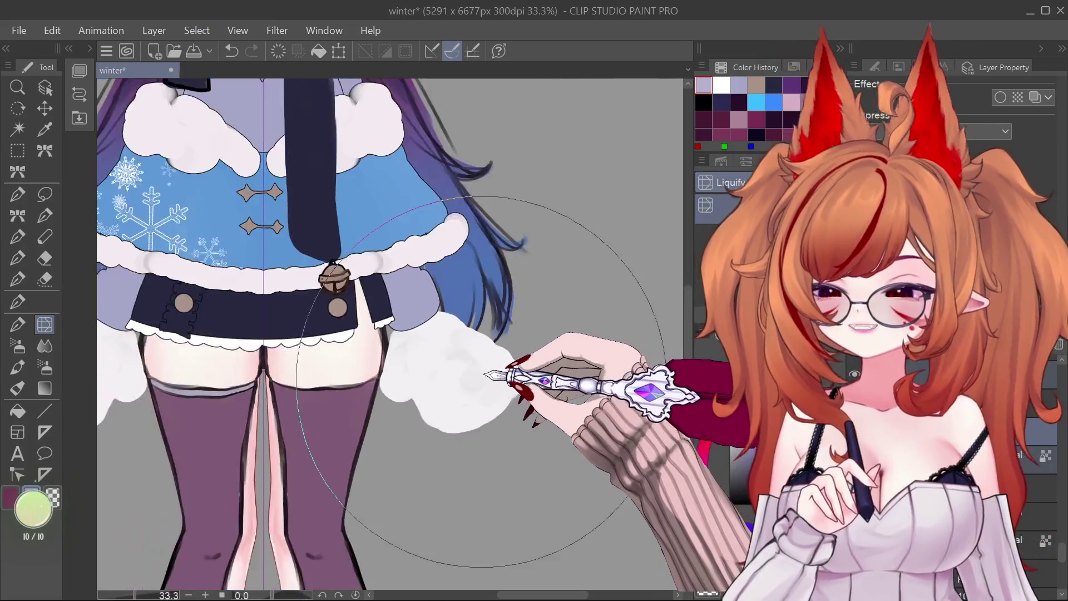
scroll(487, 378, "up", 1)
scroll(485, 383, "up", 1)
scroll(488, 393, "down", 2)
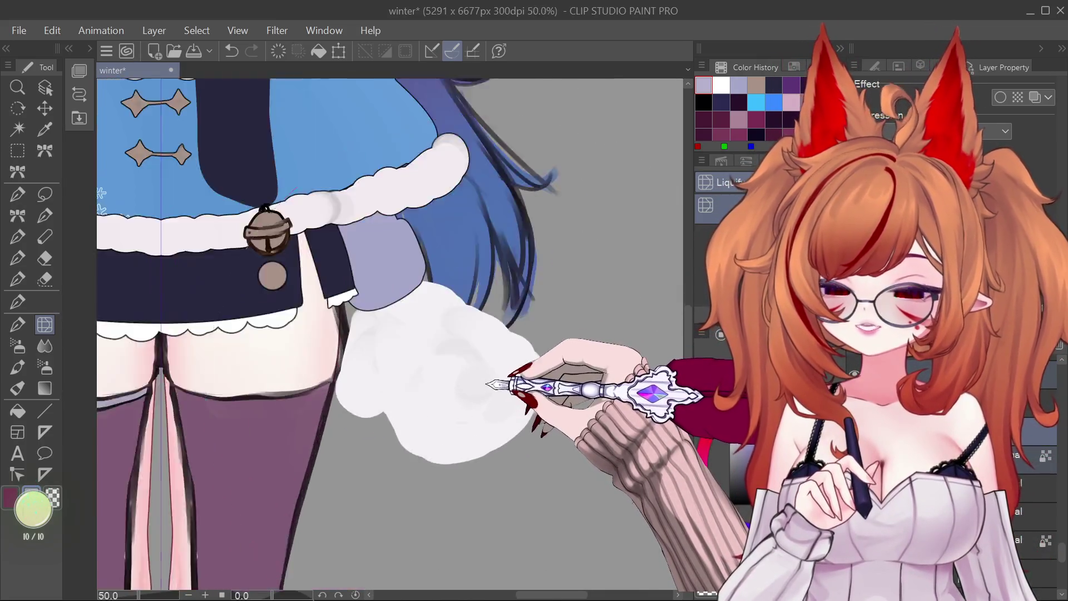
scroll(489, 404, "down", 1)
scroll(492, 406, "down", 1)
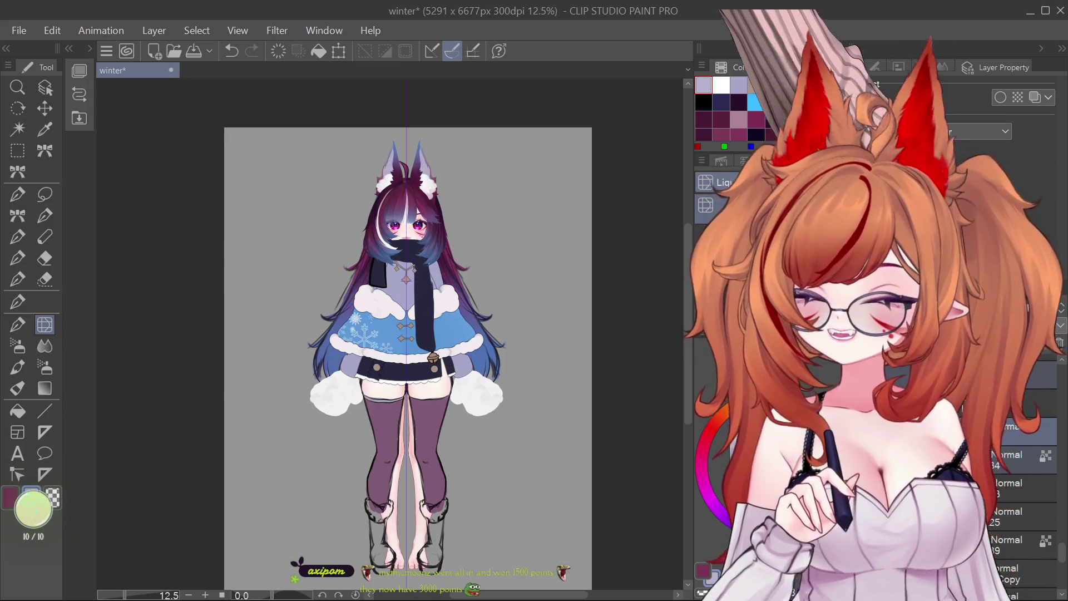
scroll(473, 372, "down", 1)
scroll(472, 371, "up", 1)
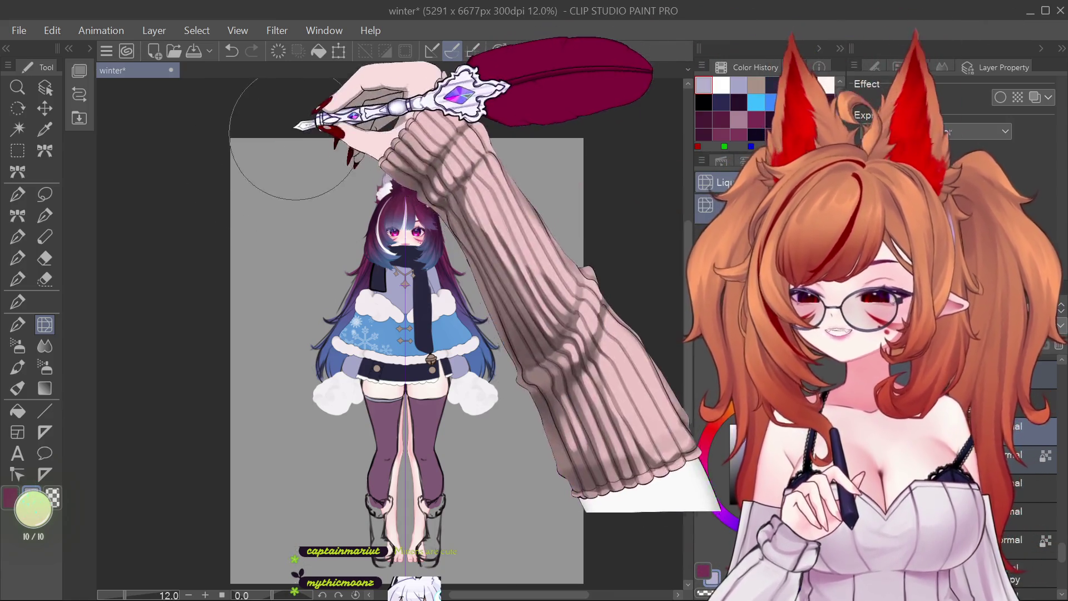
scroll(403, 448, "up", 1)
scroll(393, 463, "up", 1)
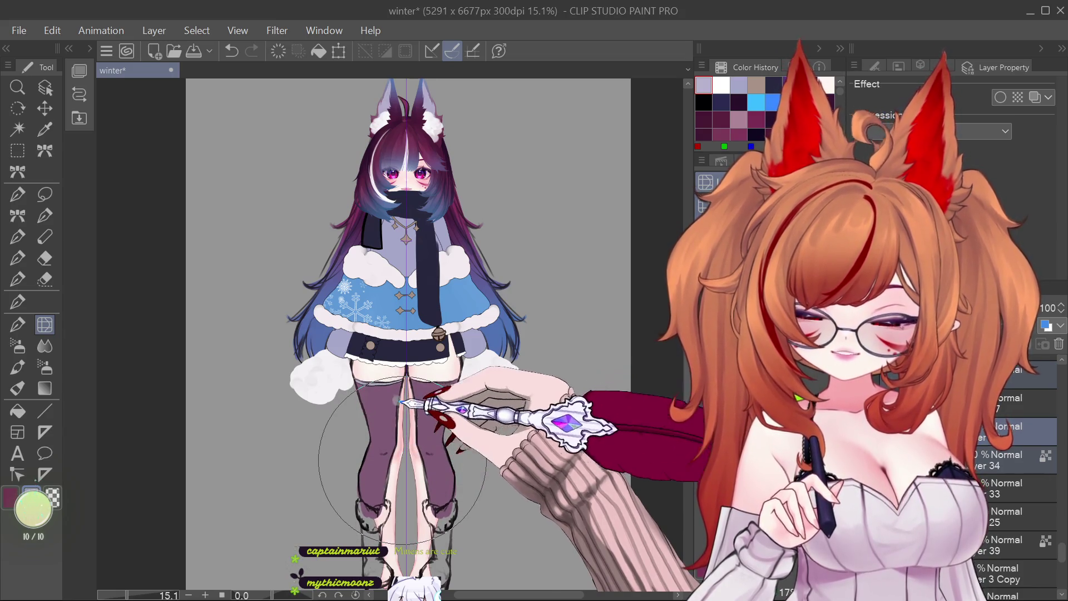
scroll(402, 460, "down", 2)
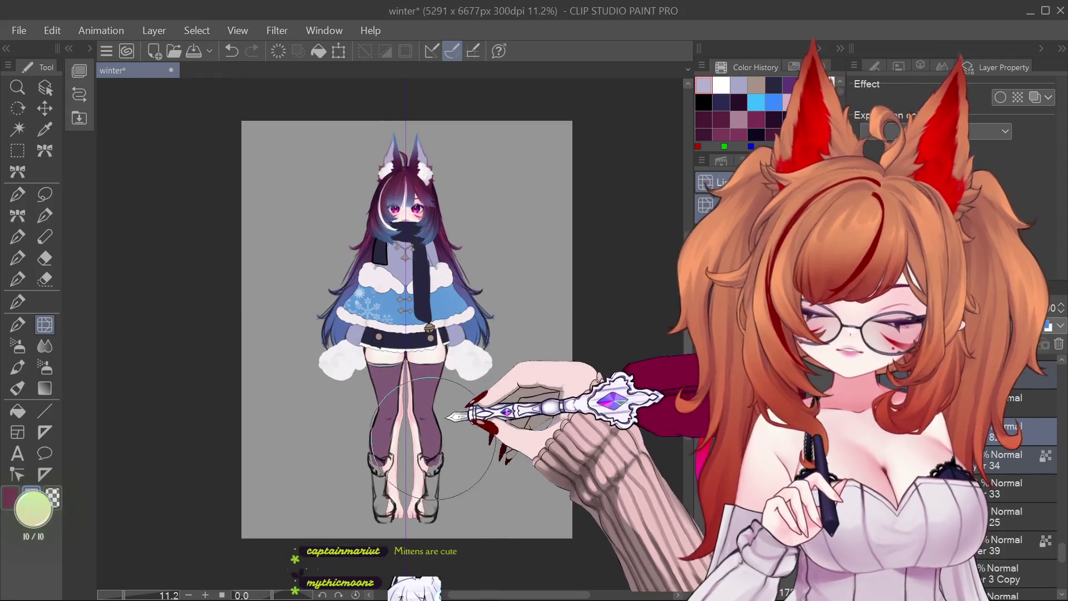
scroll(412, 453, "up", 1)
scroll(410, 454, "down", 1)
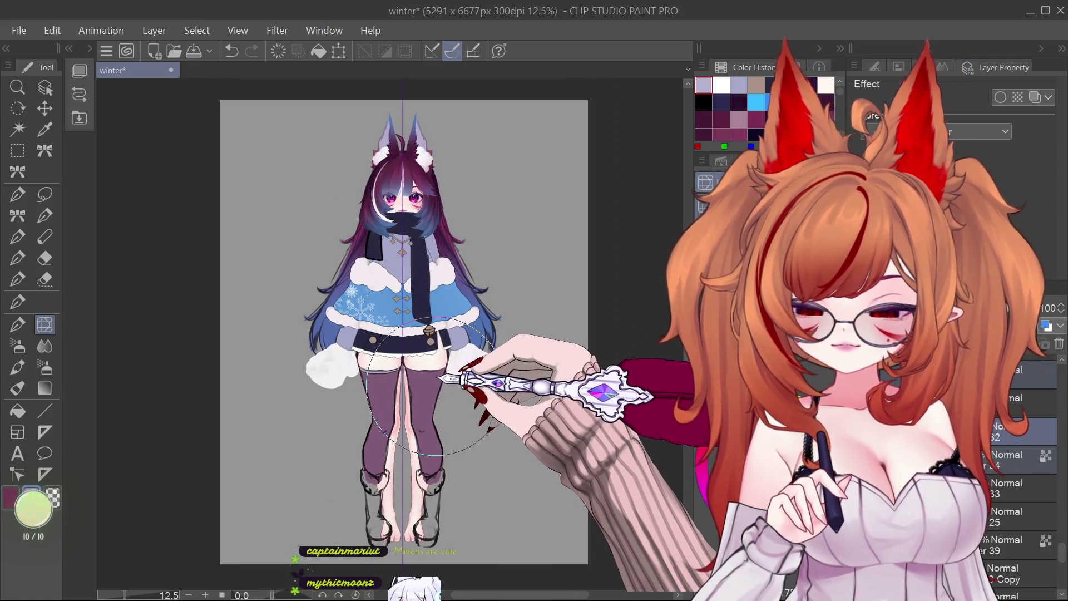
scroll(452, 158, "up", 3)
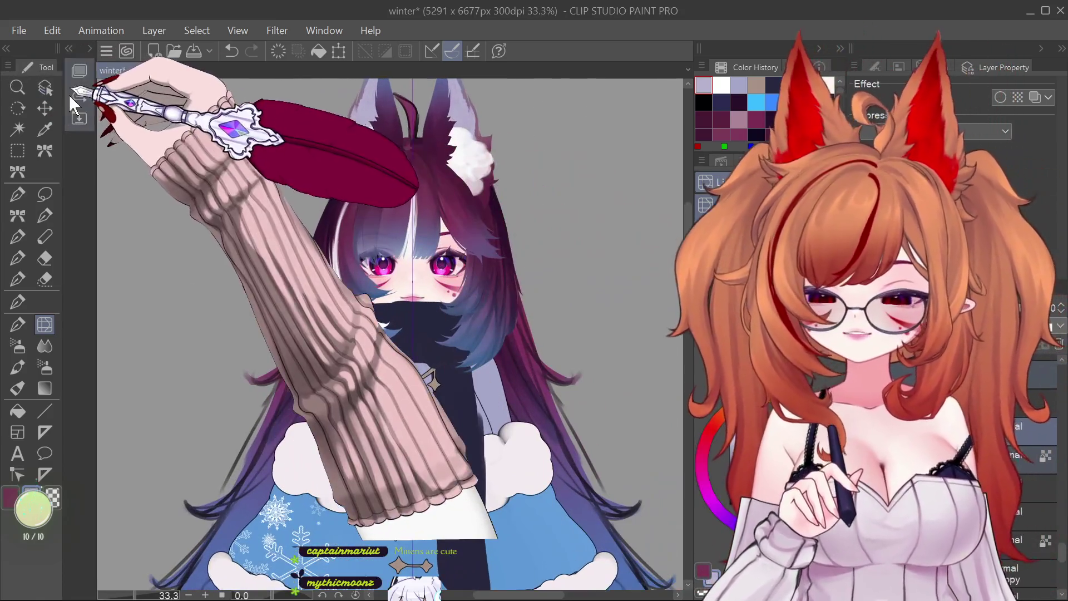
Step: Use the Operation tool to pick the content around the face, then clear the selection
left_click(45, 87)
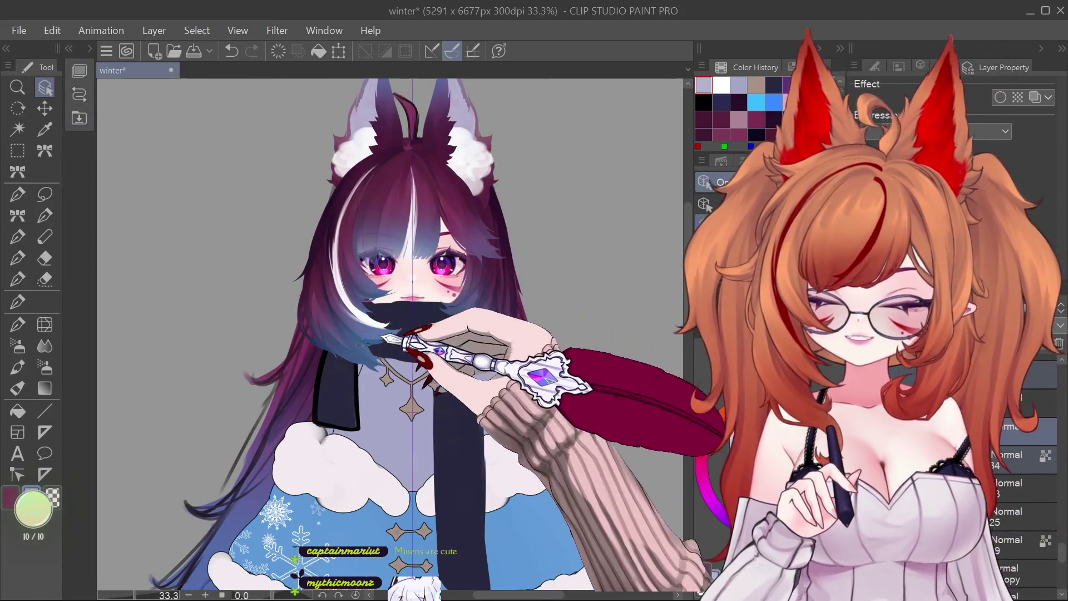
left_click(367, 312)
key("Escape")
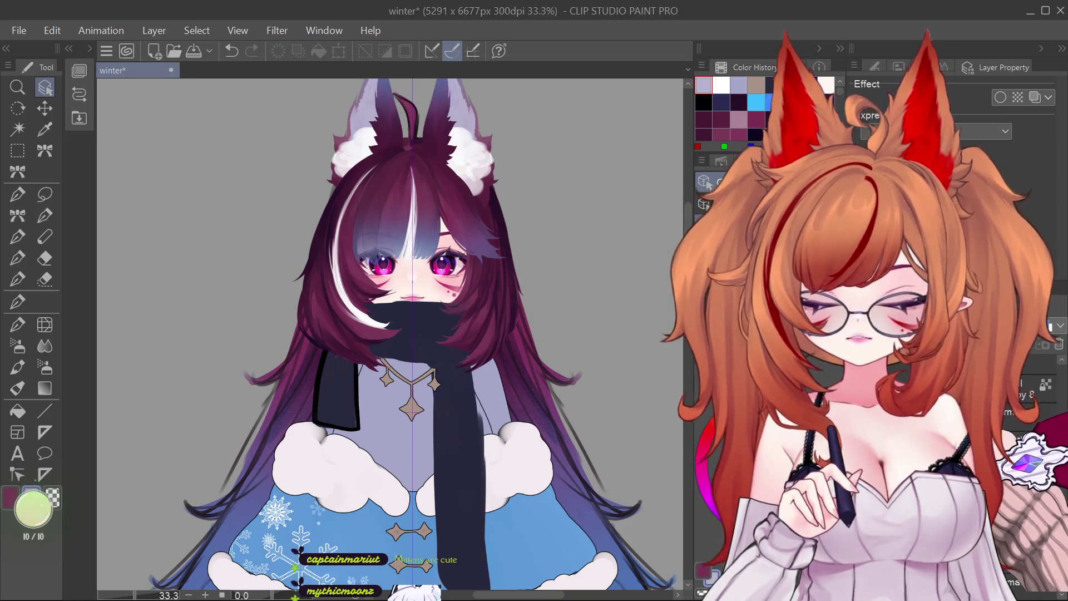
Step: Airbrush soft blue gradients over the right and left hair strands beside the scarf
left_click_drag(439, 295, 501, 368)
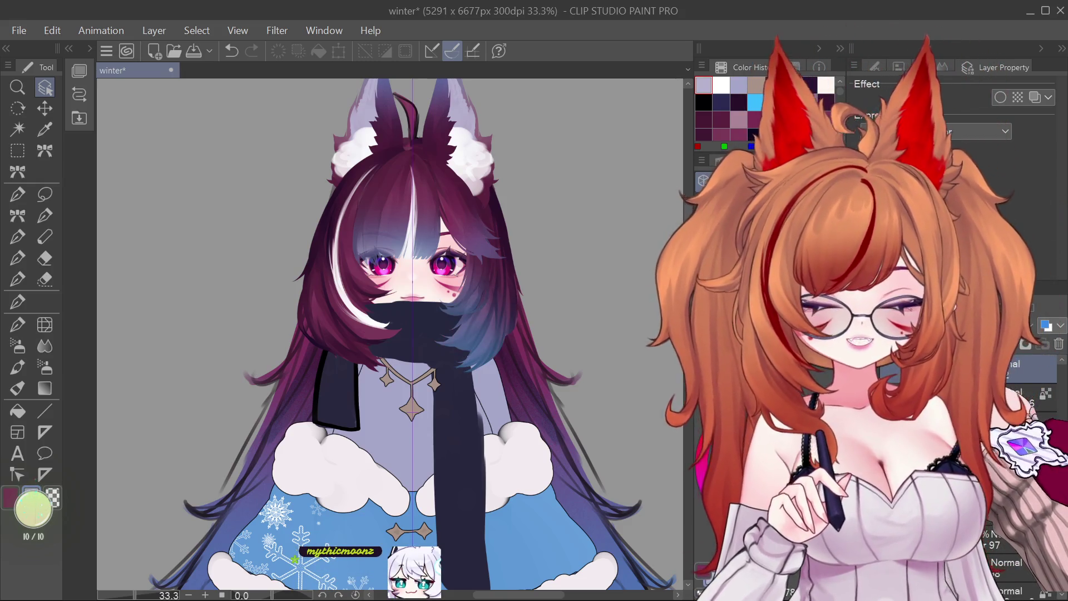
left_click_drag(384, 289, 334, 362)
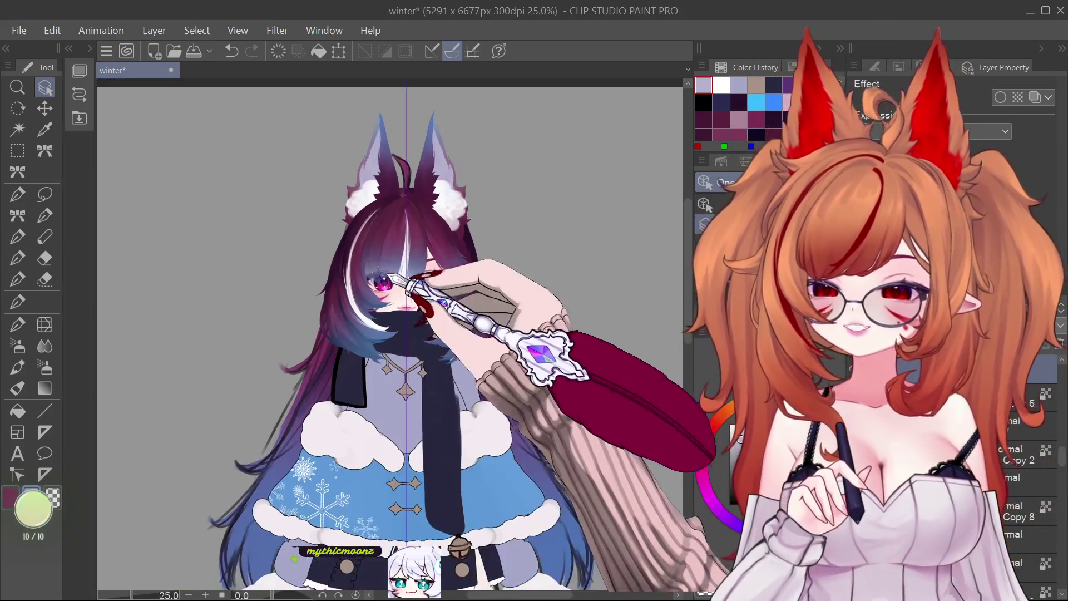
key("ctrl+minus")
key("ctrl+plus")
scroll(390, 333, "down", 4)
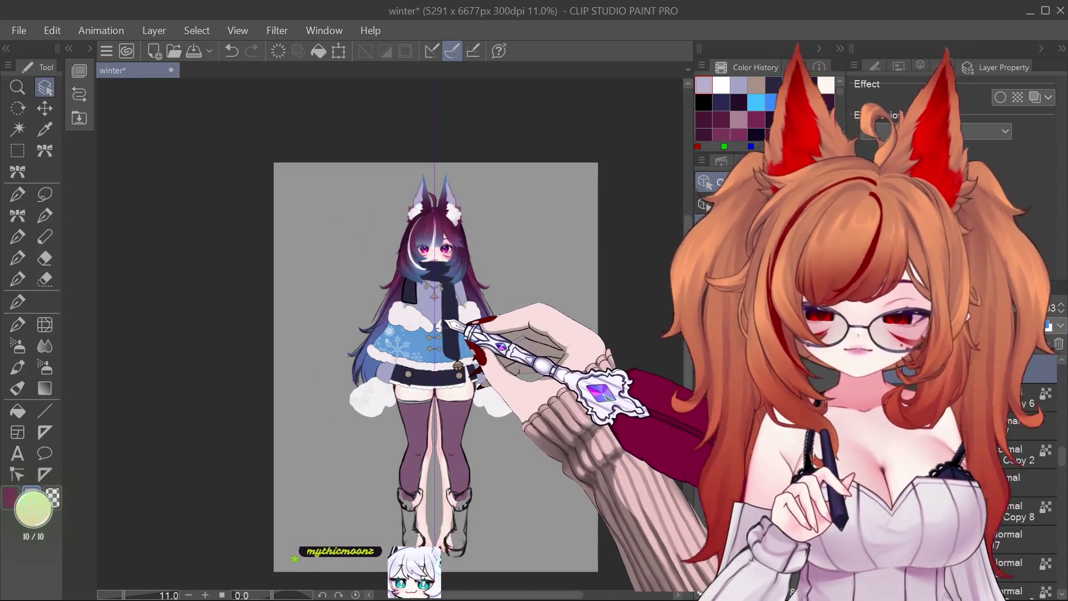
scroll(448, 242, "up", 4)
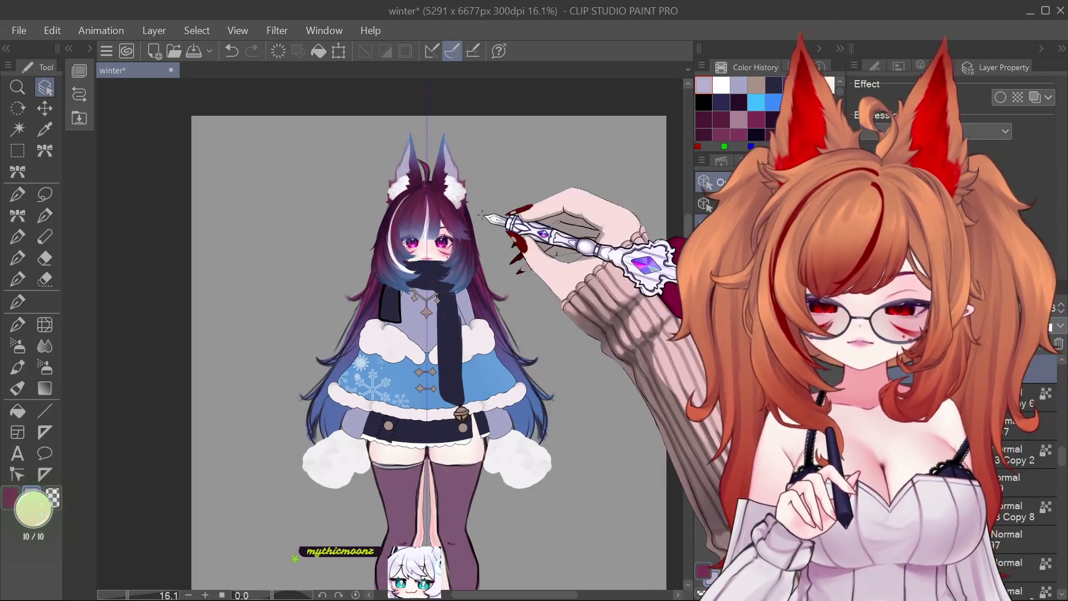
scroll(401, 259, "up", 1)
scroll(401, 259, "down", 3)
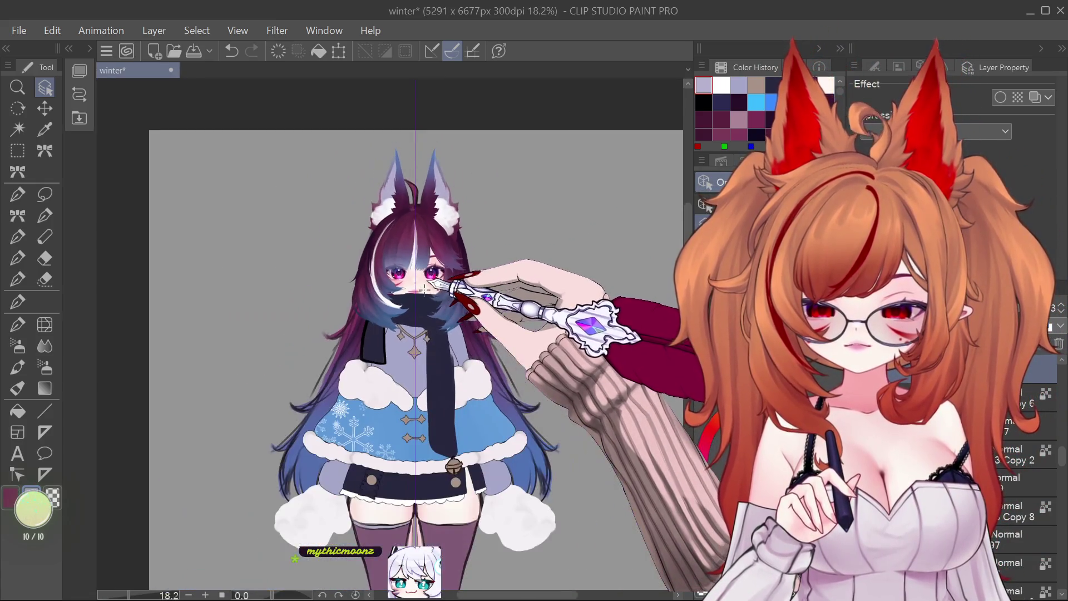
scroll(421, 196, "up", 2)
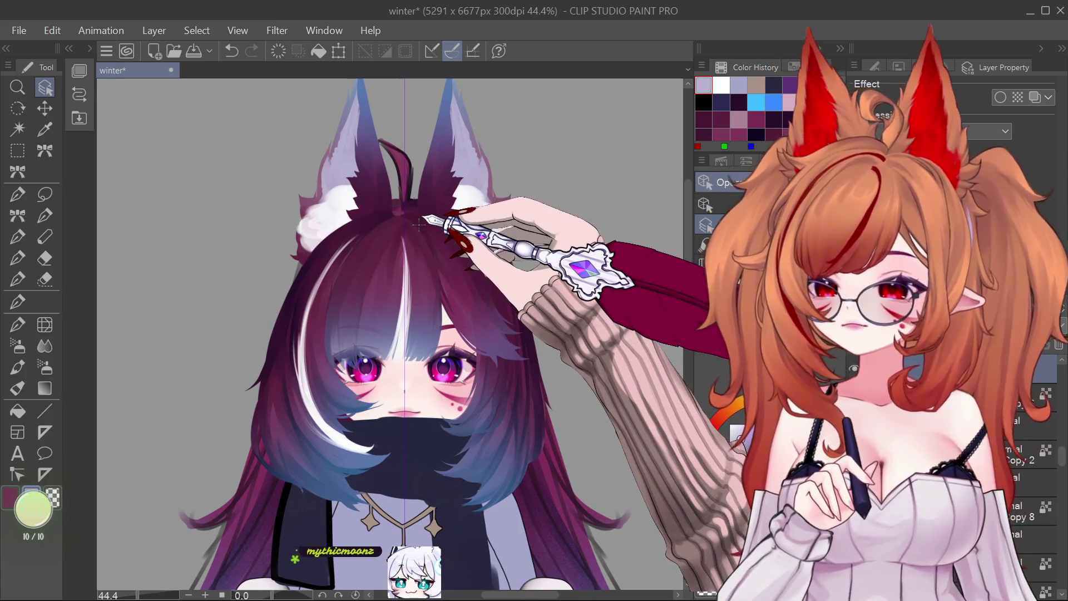
scroll(439, 345, "up", 1)
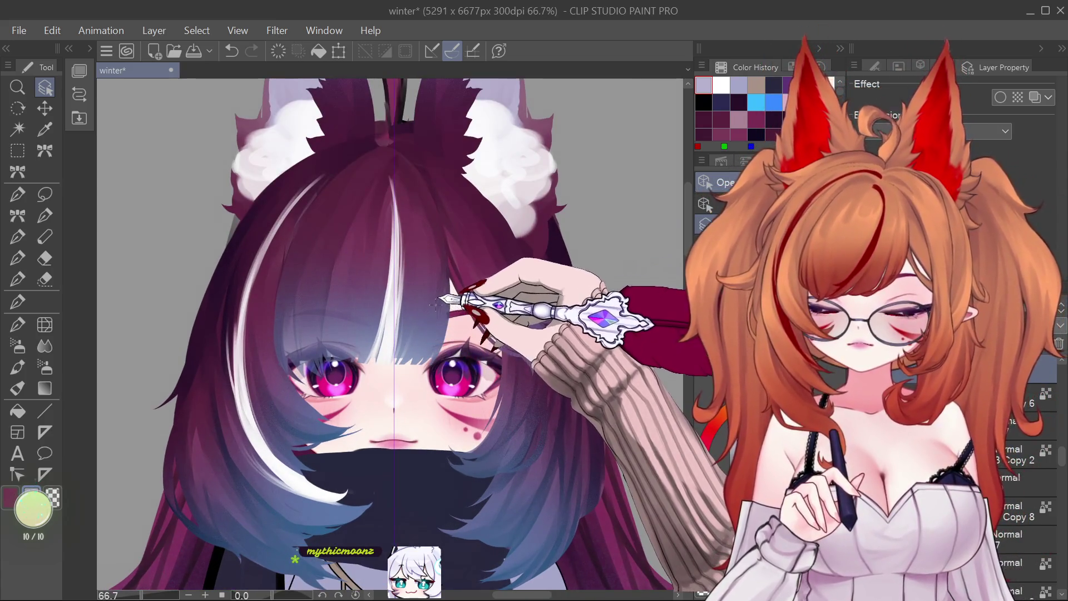
scroll(432, 305, "down", 6)
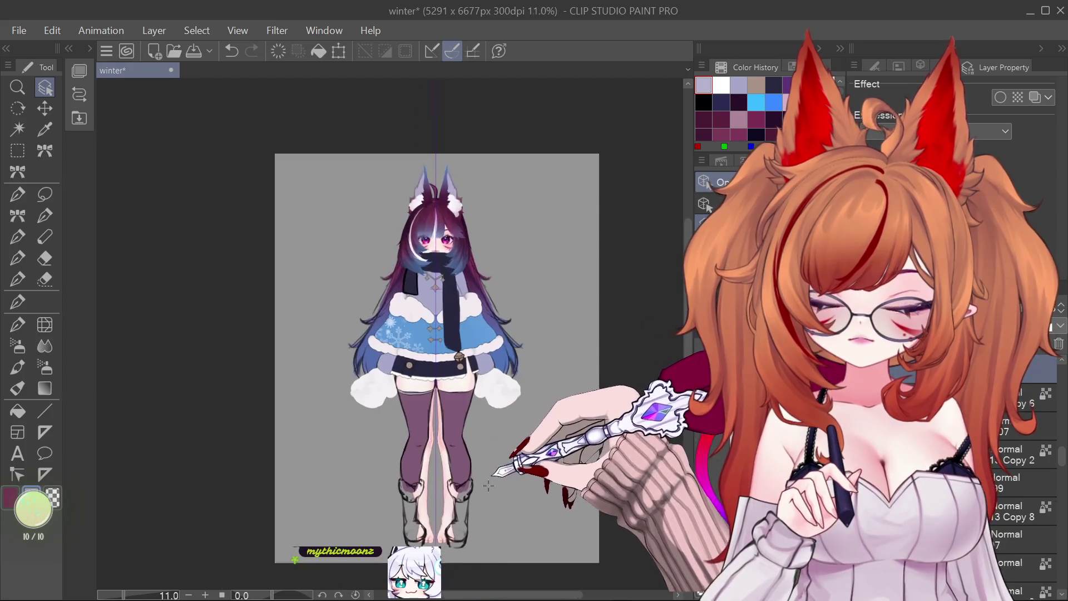
scroll(488, 486, "up", 2)
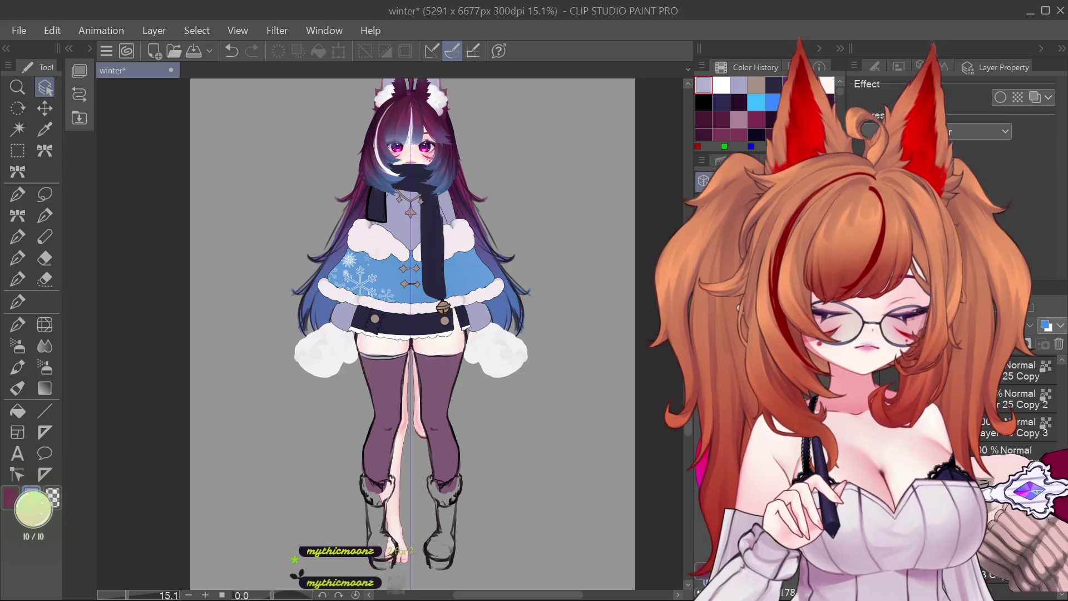
Step: Undo and redo to restore the lower leg's skin fill
key("ctrl+z")
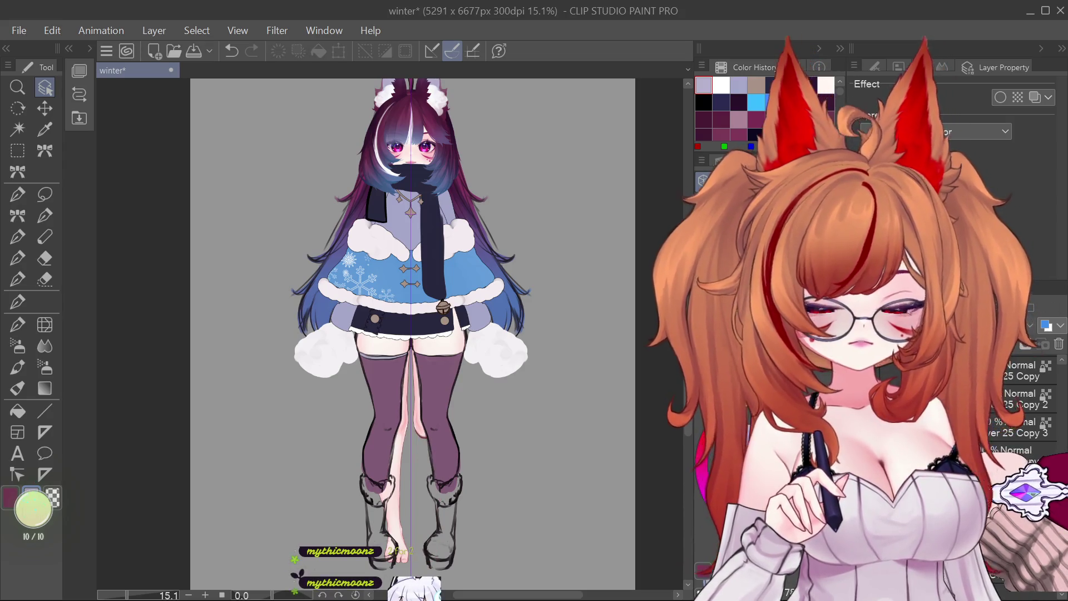
key("ctrl+y")
key("ctrl+y")
scroll(408, 461, "up", 3)
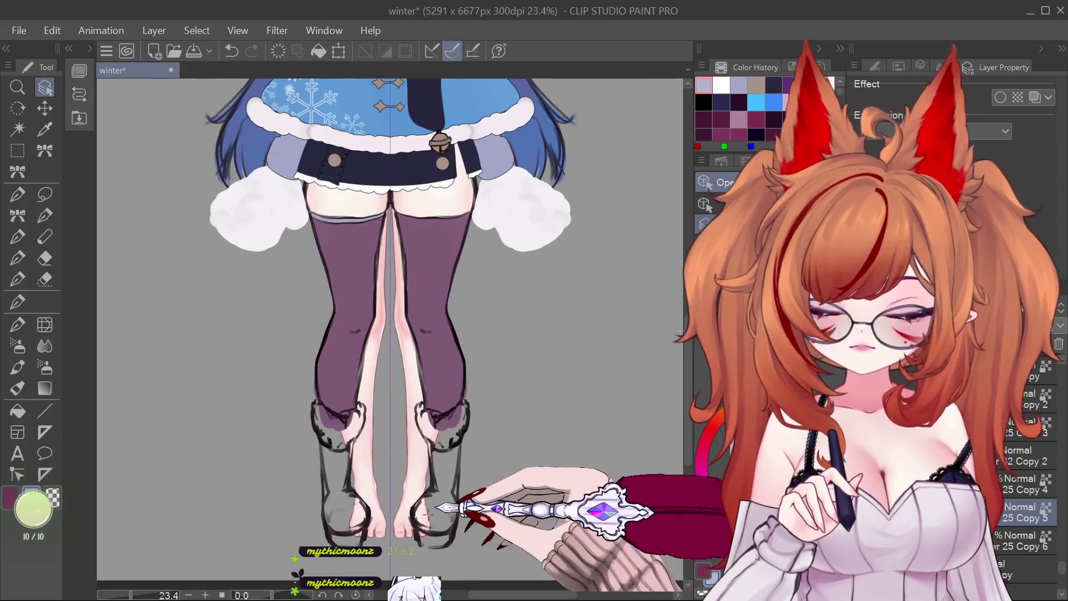
Step: Tilt the right lower leg a few degrees, shift it right and slightly down, and apply
key("ctrl+t")
left_click_drag(408, 460, 428, 460)
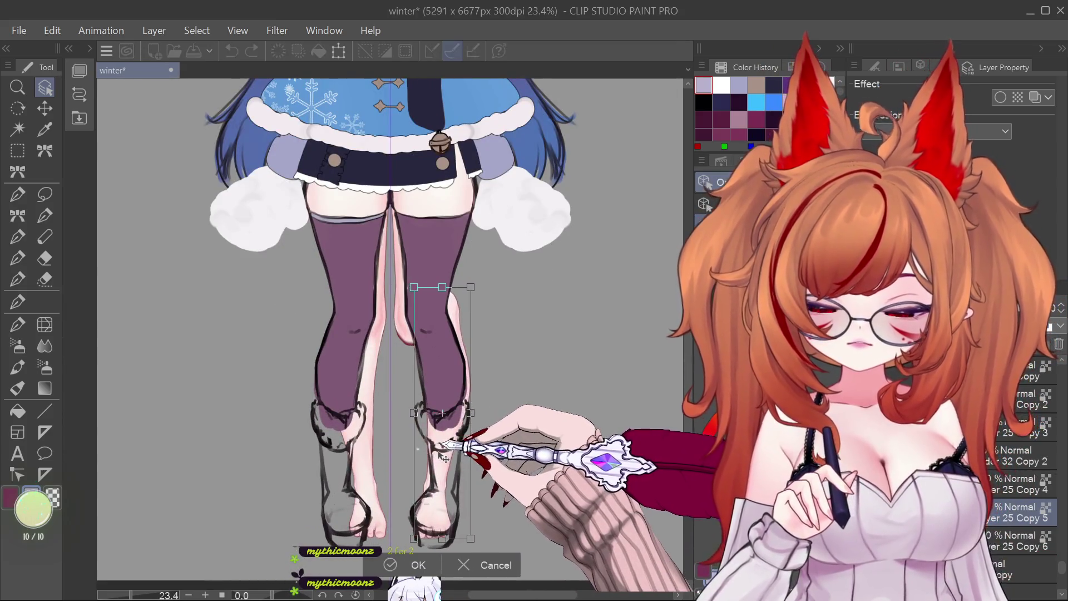
left_click_drag(501, 452, 534, 443)
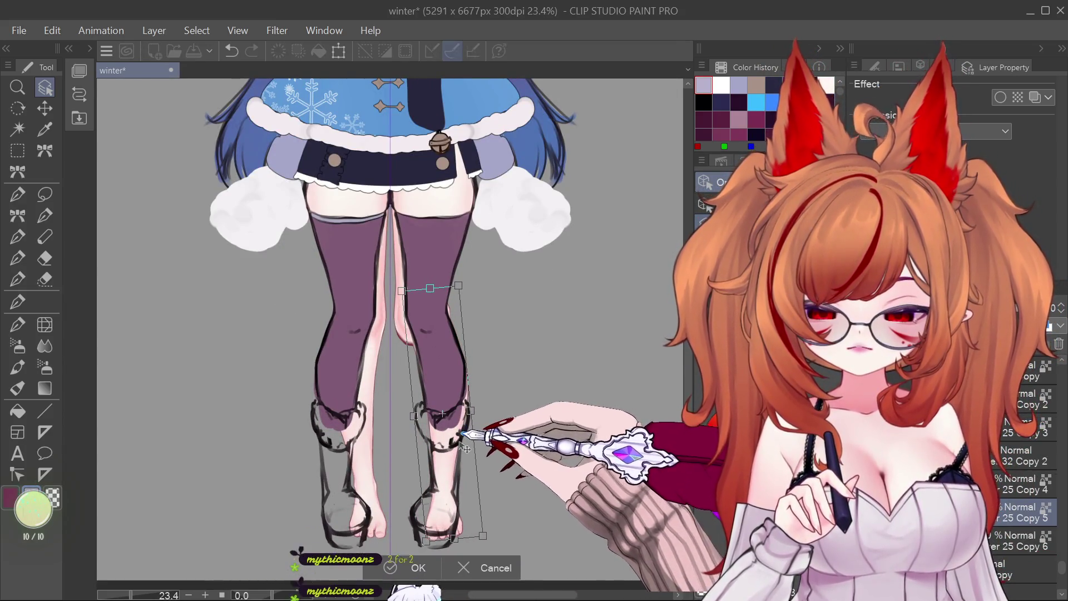
left_click_drag(465, 448, 466, 451)
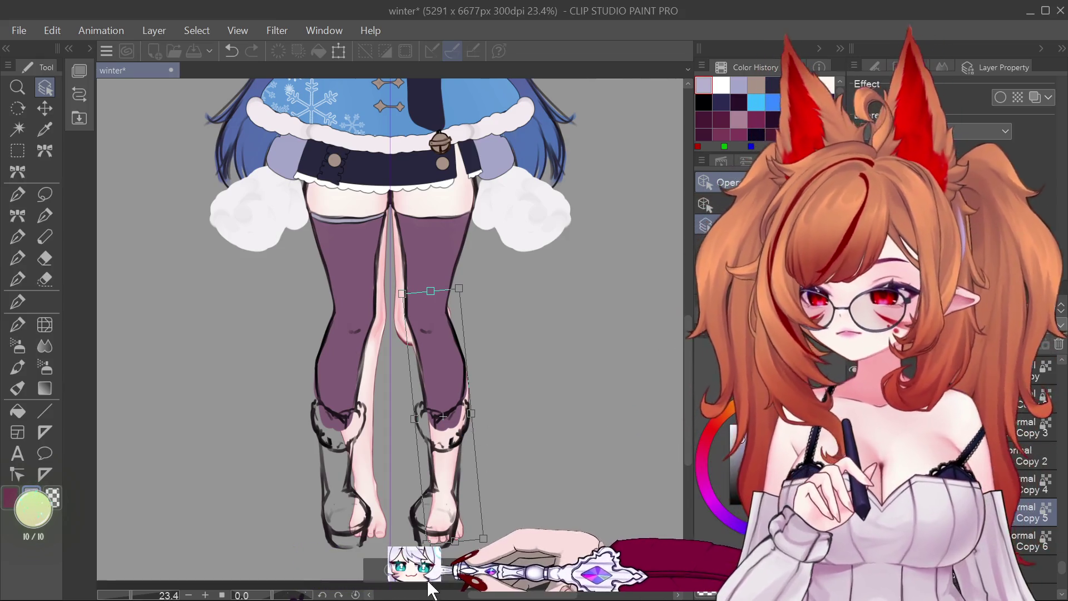
key("Return")
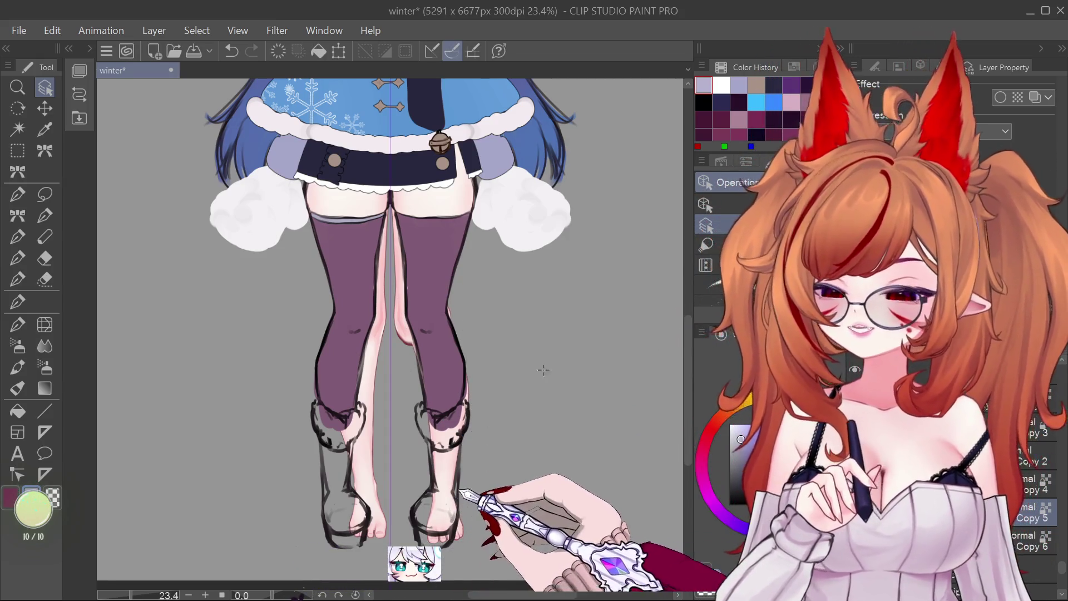